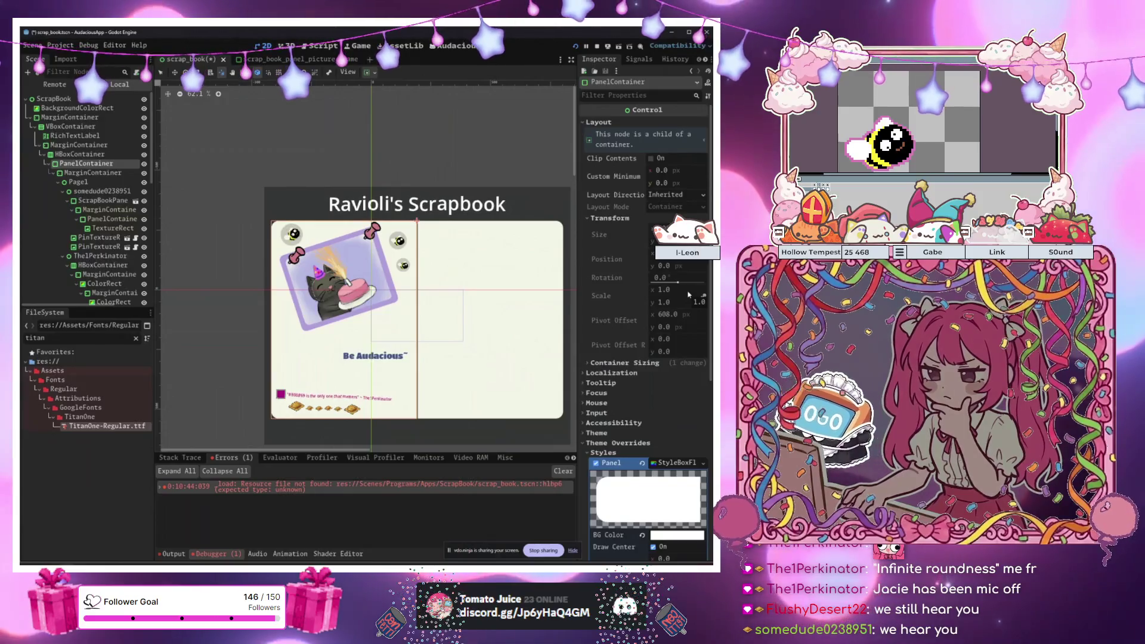
# Step: Select Page1's MarginContainer, frame it, and toggle its first photo group hidden then visible
pyautogui.scroll(2, 322, 237)
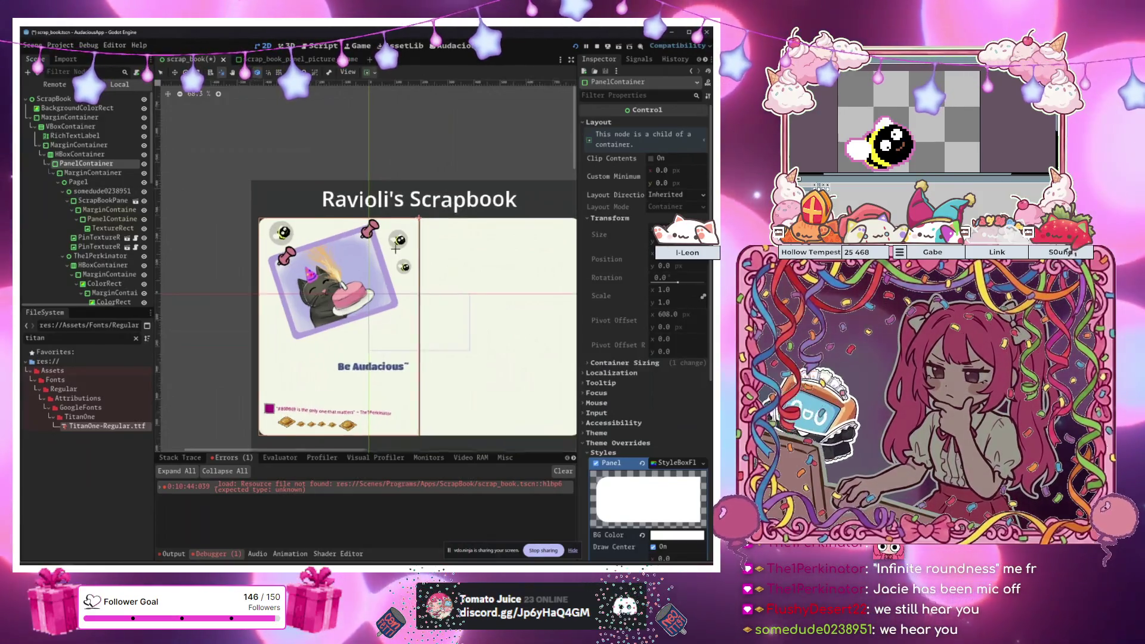
pyautogui.scroll(-4, 344, 188)
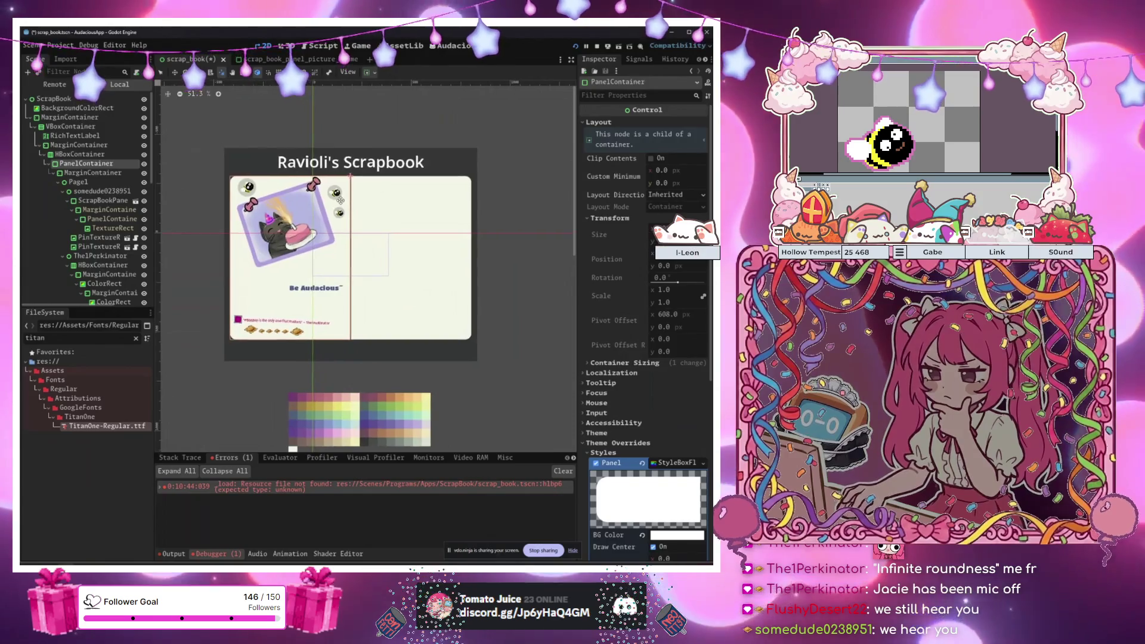
pyautogui.scroll(2, 276, 187)
pyautogui.click(80, 182)
pyautogui.click(102, 173)
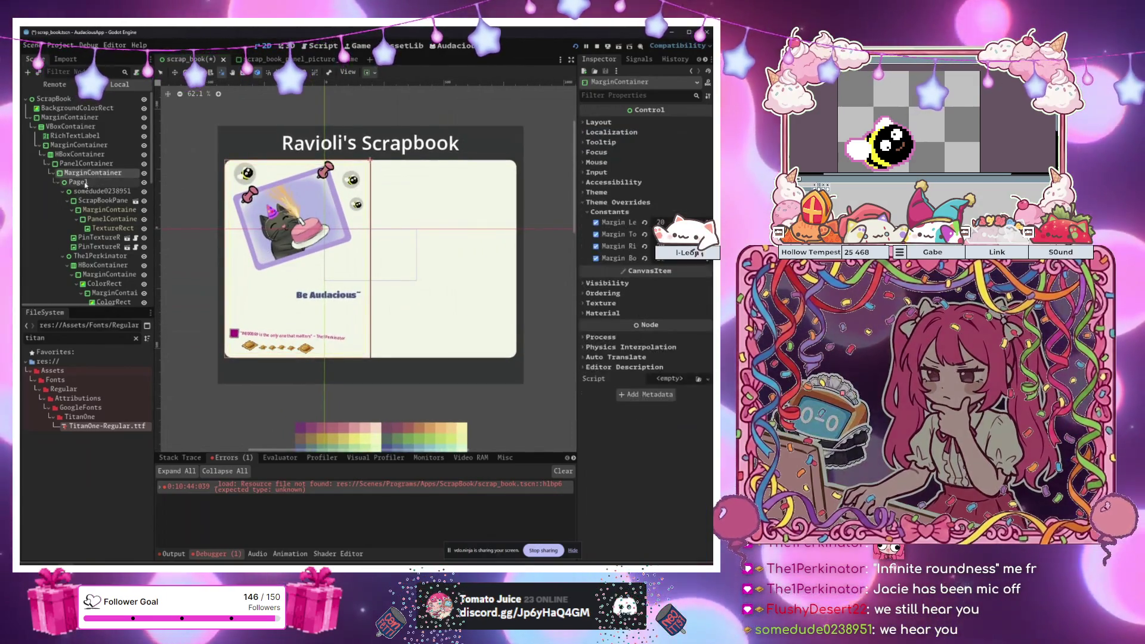
pyautogui.press('f')
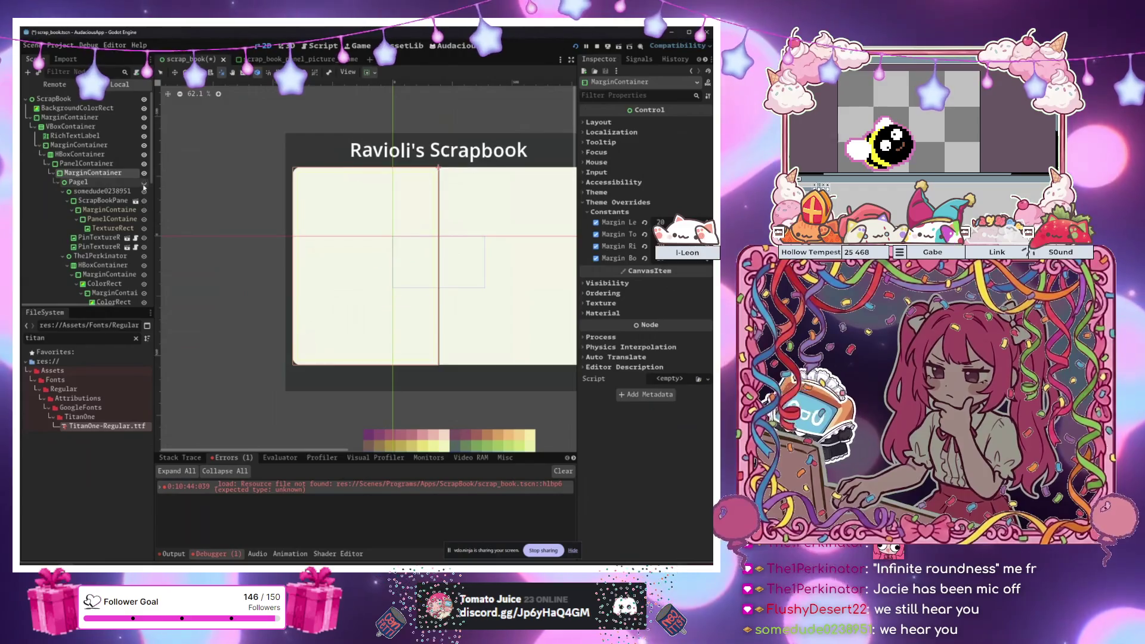
pyautogui.click(144, 190)
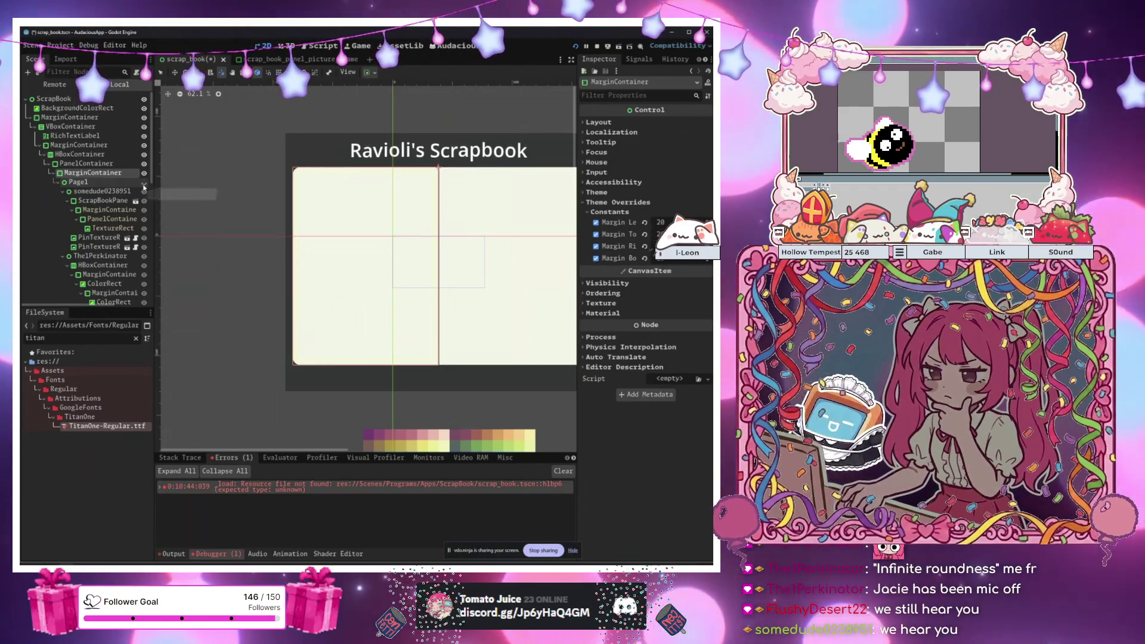
pyautogui.click(143, 191)
# Step: Zoom and pan the viewport to inspect and recentre the scrapbook page
pyautogui.hscroll(3, 422, 232)
pyautogui.scroll(-2, 447, 257)
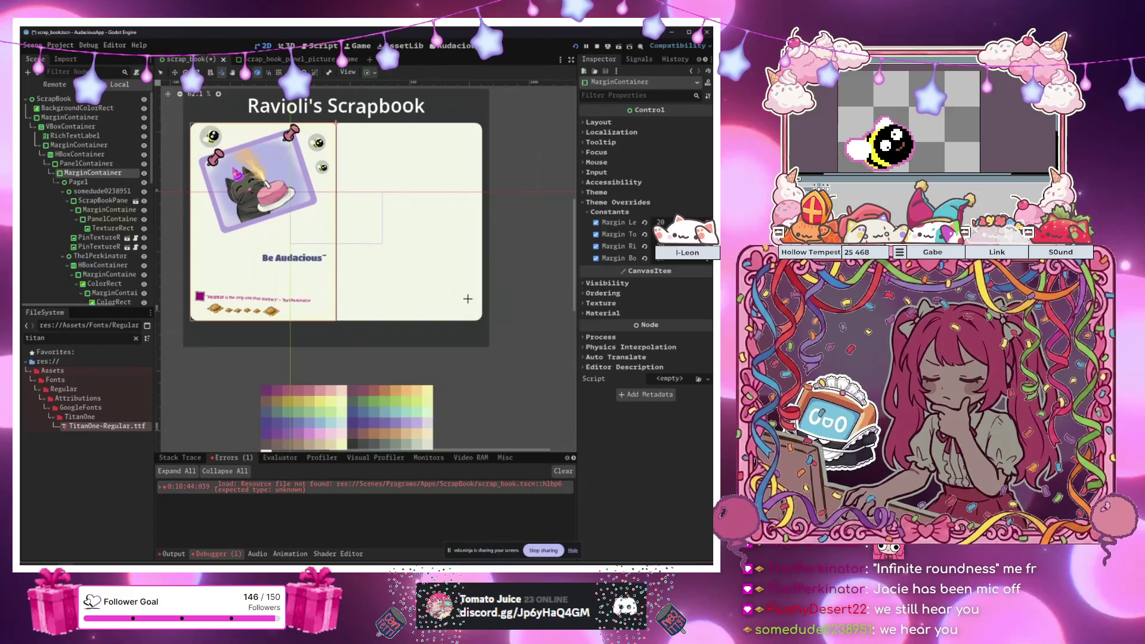
pyautogui.hscroll(-3, 398, 227)
pyautogui.scroll(1, 398, 227)
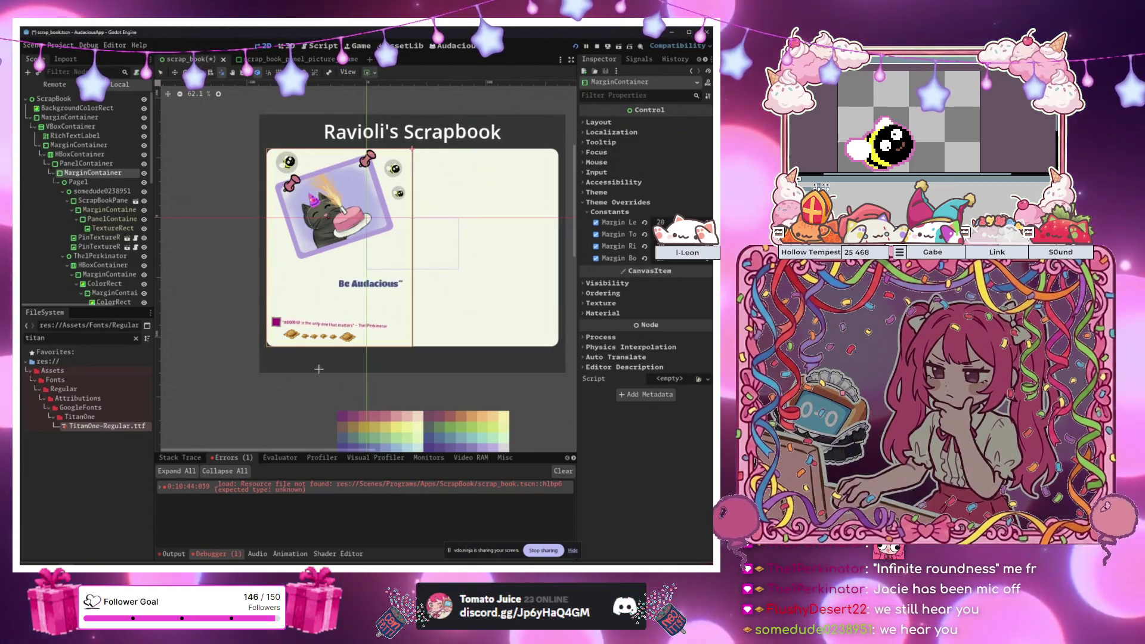
pyautogui.scroll(4, 366, 313)
pyautogui.scroll(-4, 365, 299)
pyautogui.scroll(2, 372, 189)
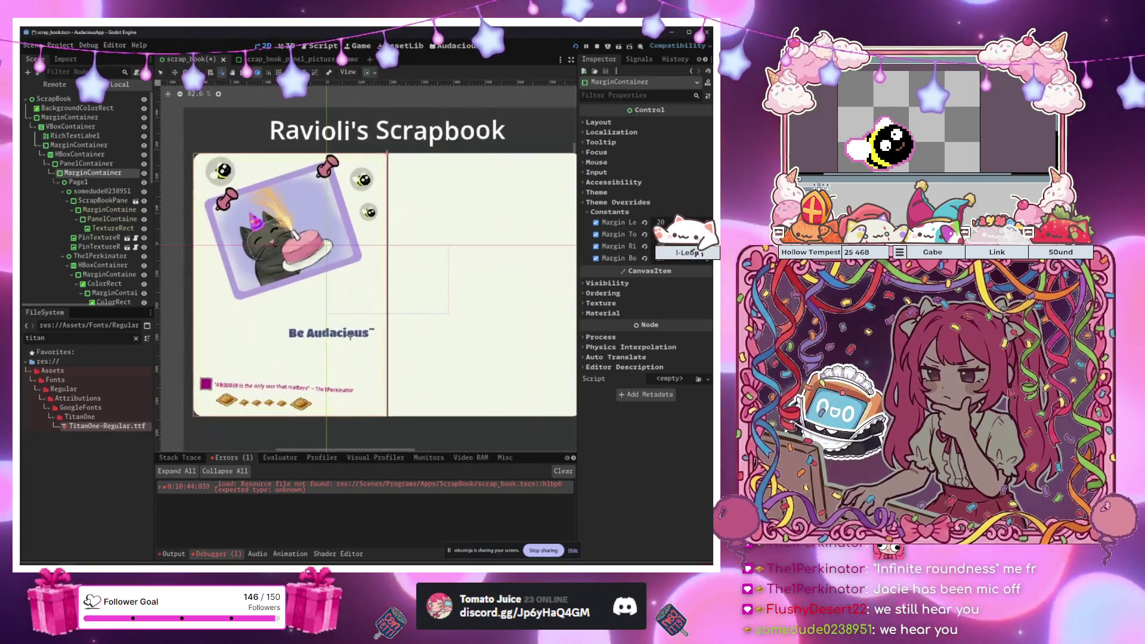
pyautogui.scroll(-1, 366, 230)
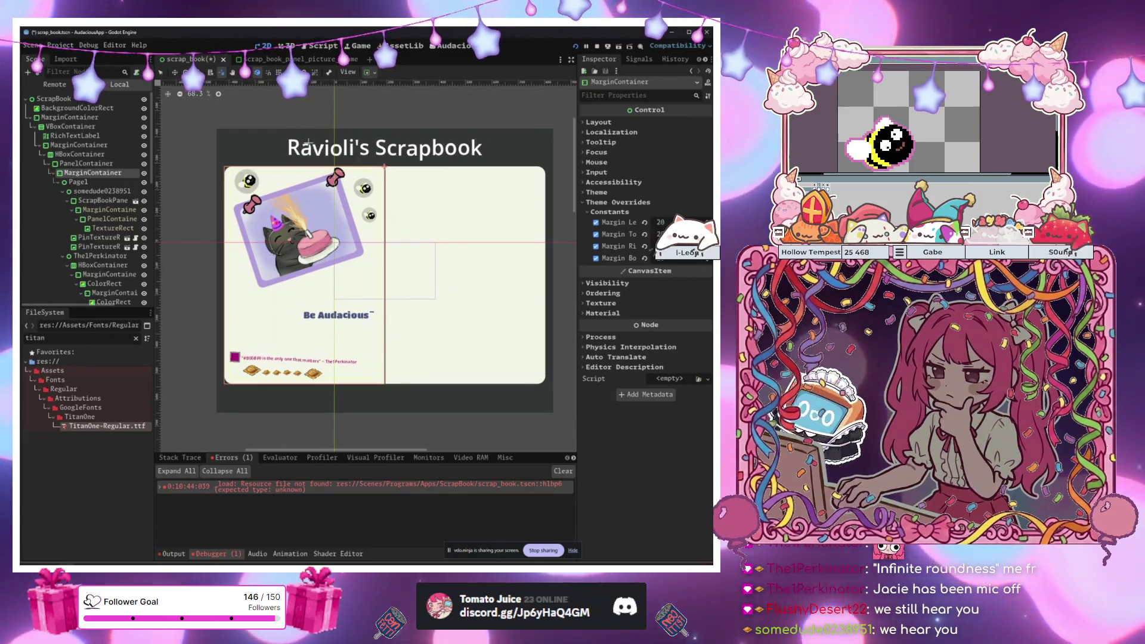
pyautogui.scroll(2, 346, 215)
pyautogui.scroll(2, 365, 257)
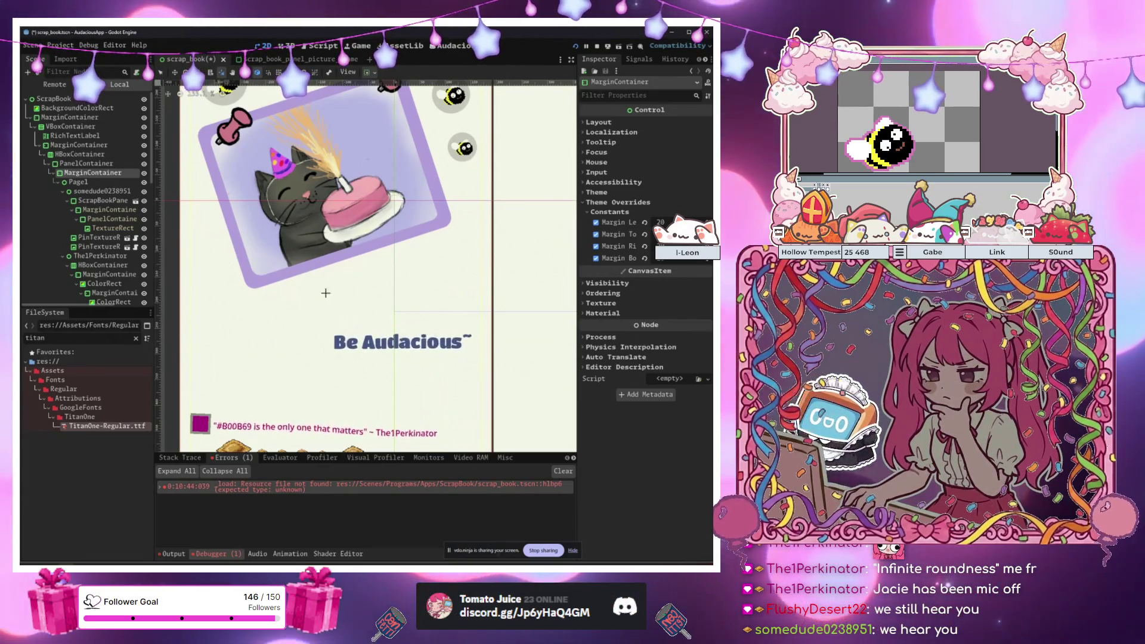
pyautogui.scroll(-4, 322, 293)
pyautogui.scroll(1, 308, 341)
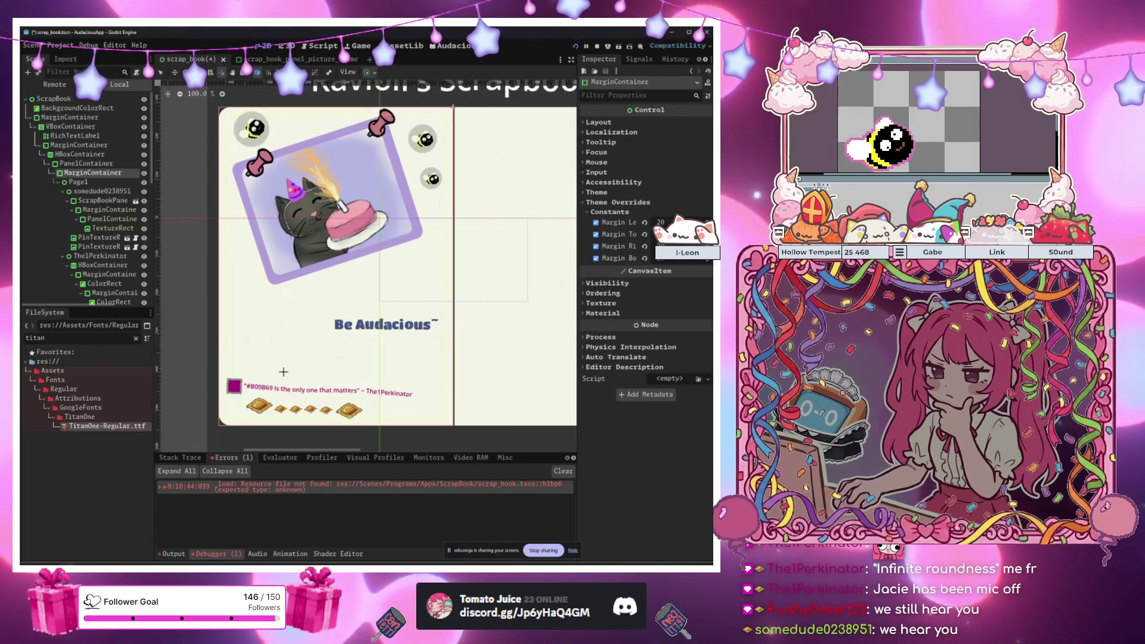
pyautogui.scroll(-1, 245, 399)
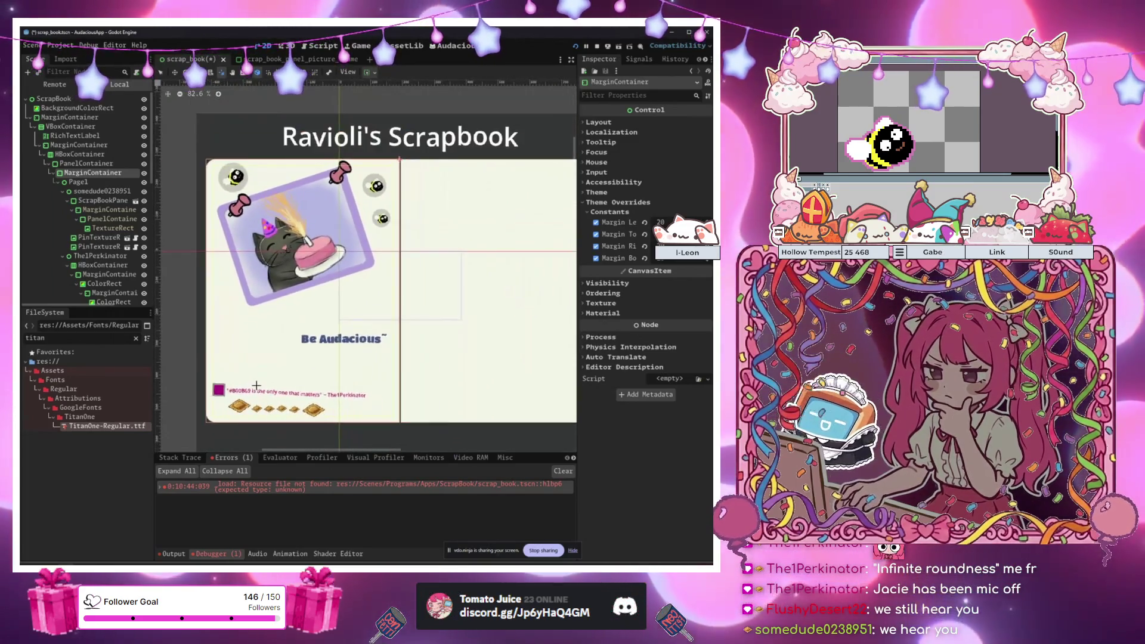
pyautogui.scroll(3, 244, 399)
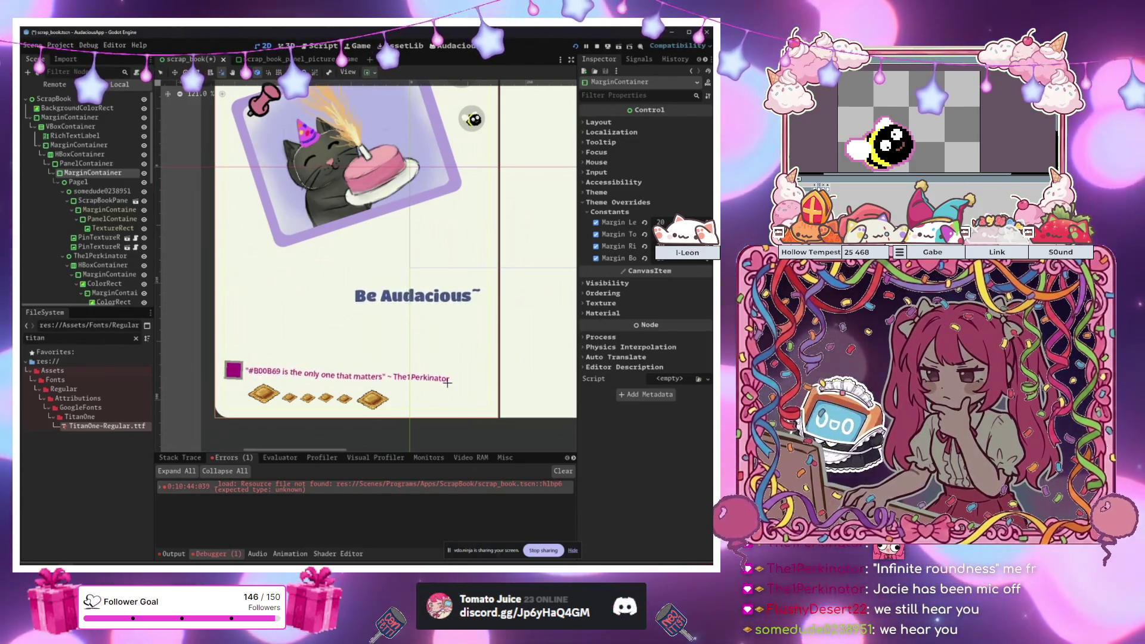
pyautogui.scroll(-3, 225, 256)
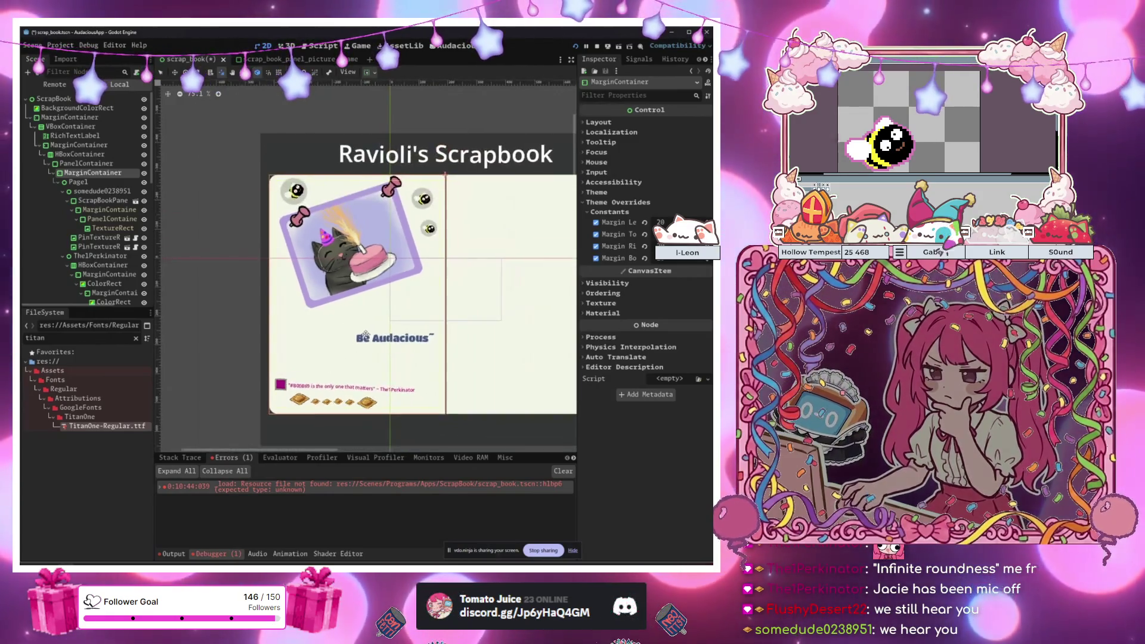
pyautogui.moveTo(225, 256)
pyautogui.mouseDown()
pyautogui.moveTo(407, 284)
pyautogui.moveTo(276, 281)
pyautogui.moveTo(342, 281)
pyautogui.mouseUp()
pyautogui.scroll(-3, 341, 281)
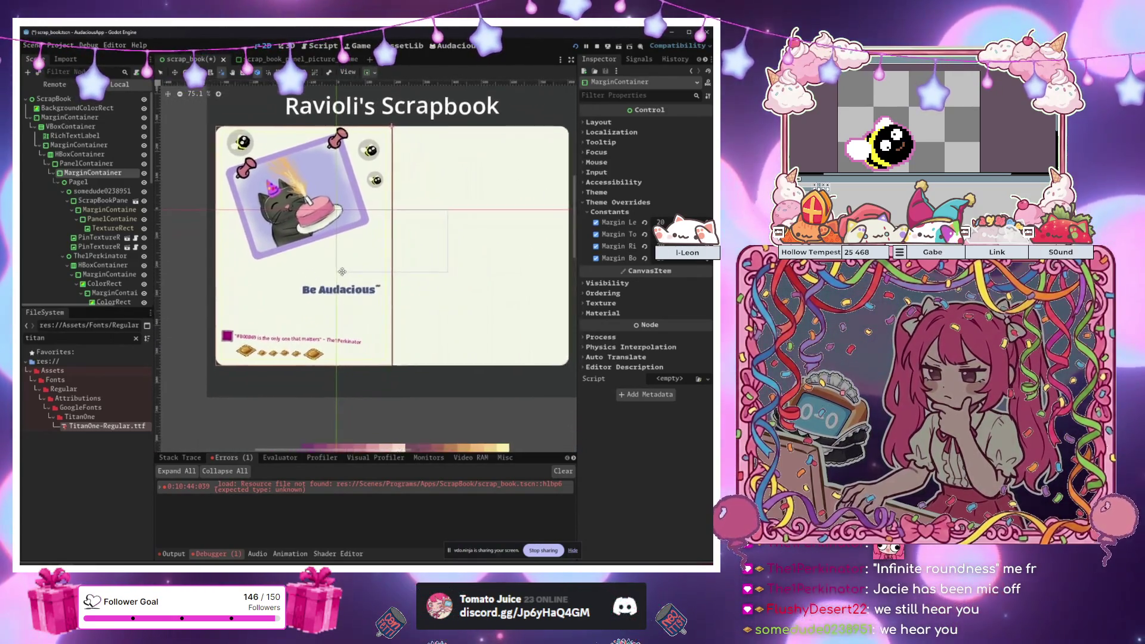
pyautogui.scroll(-8, 325, 265)
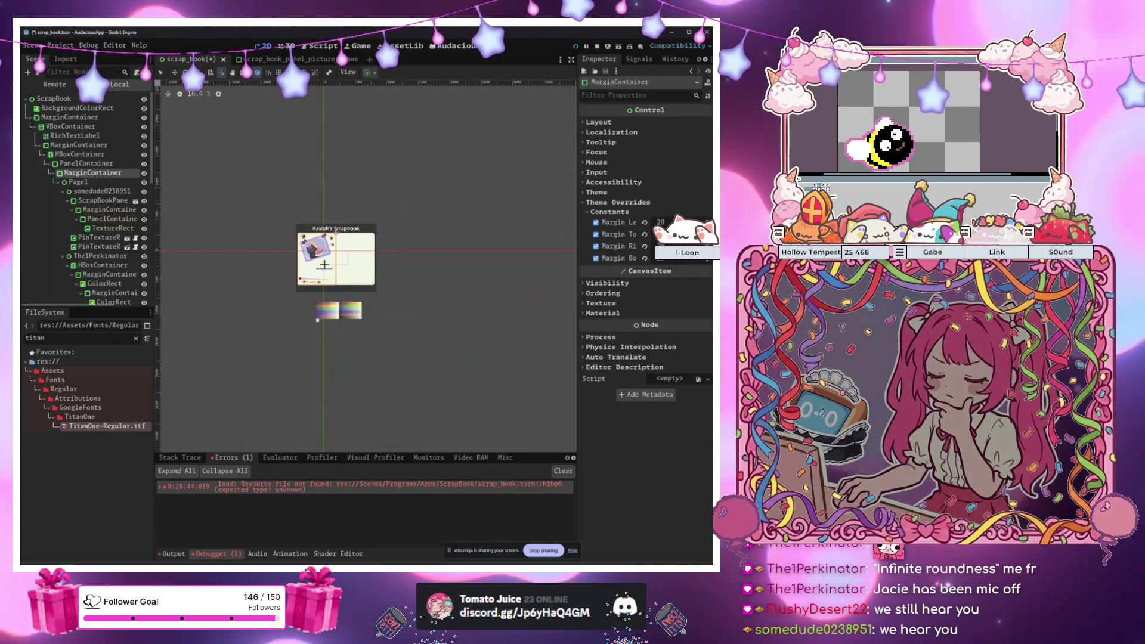
pyautogui.scroll(4, 325, 264)
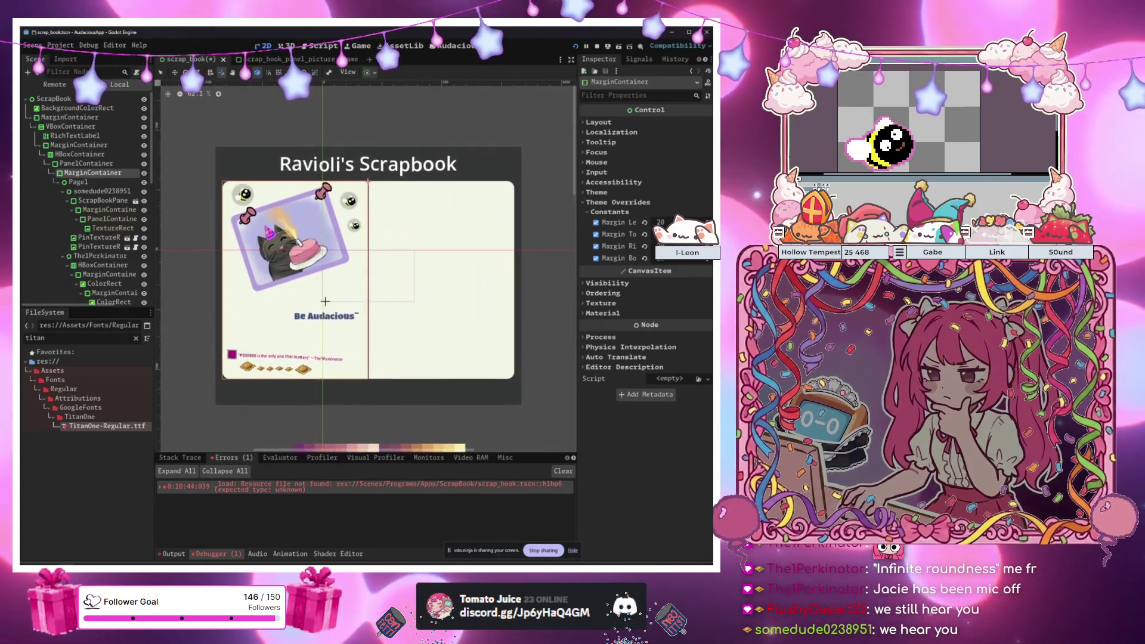
pyautogui.scroll(3, 326, 302)
pyautogui.scroll(-12, 326, 302)
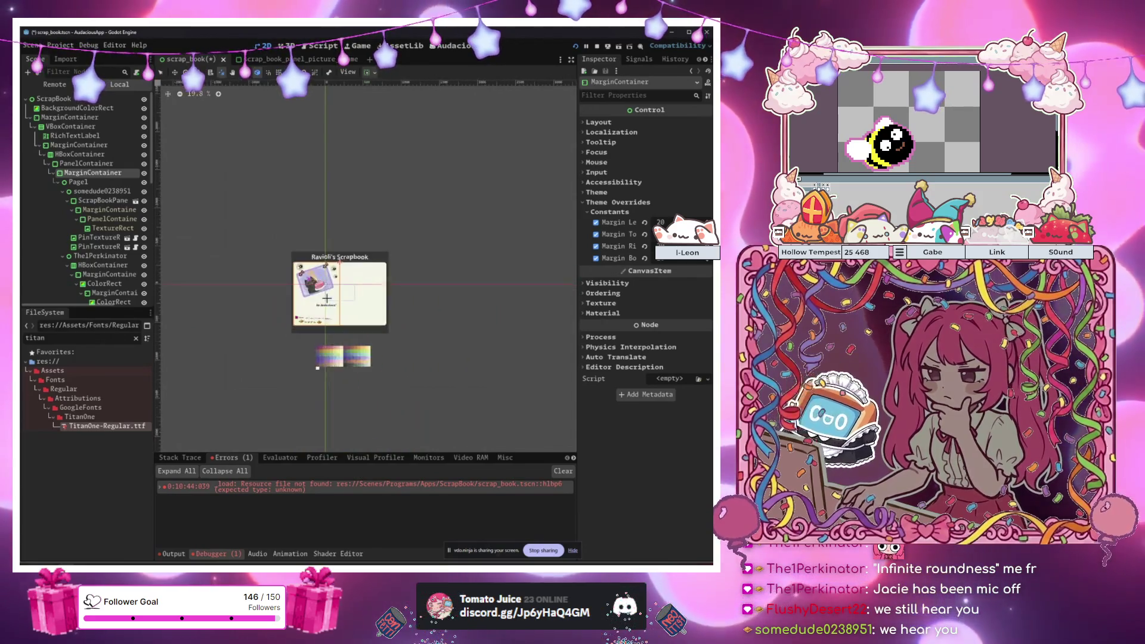
pyautogui.scroll(10, 327, 298)
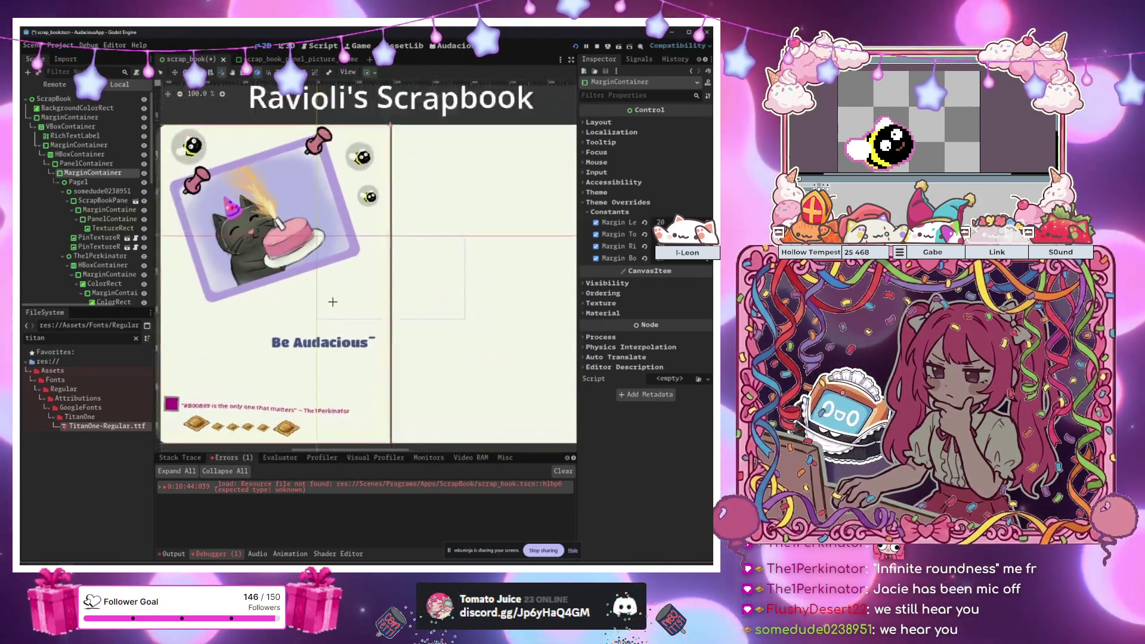
pyautogui.scroll(6, 340, 295)
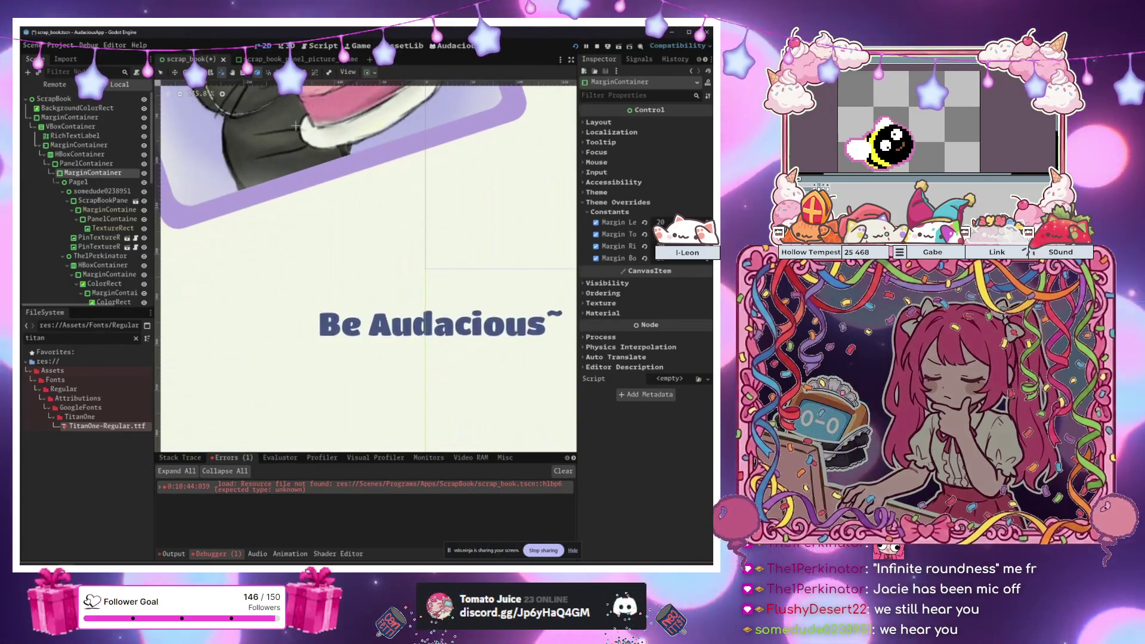
pyautogui.scroll(-7, 295, 125)
# Step: Save and run the scrapbook game, move its debug window up-right, and switch to Discord
pyautogui.click(574, 46)
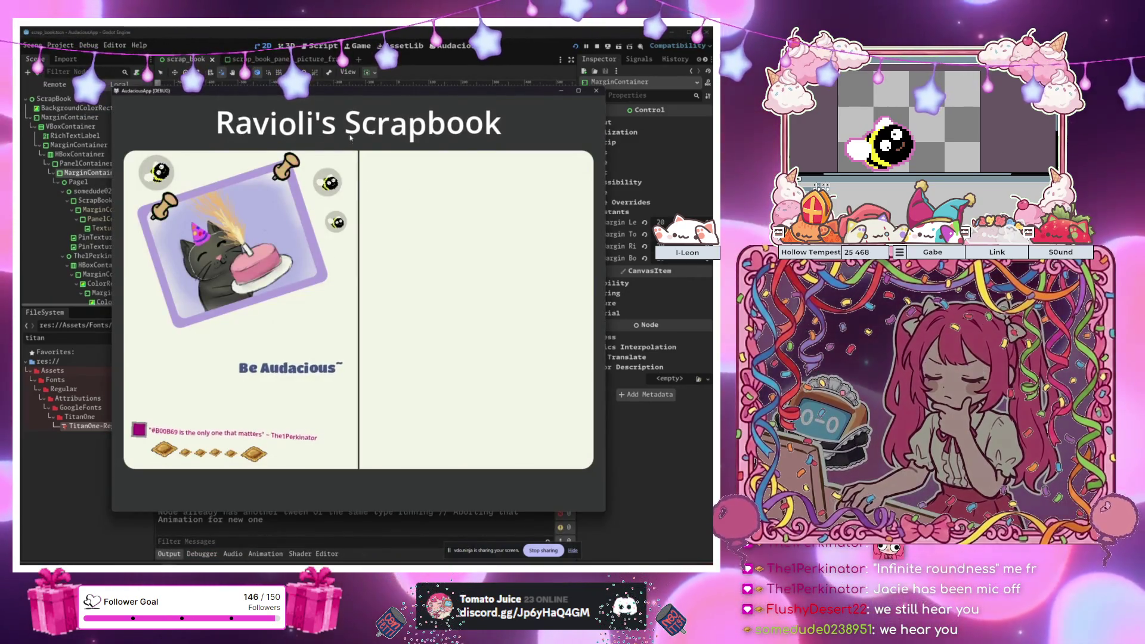
pyautogui.moveTo(354, 92); pyautogui.dragTo(463, 76)
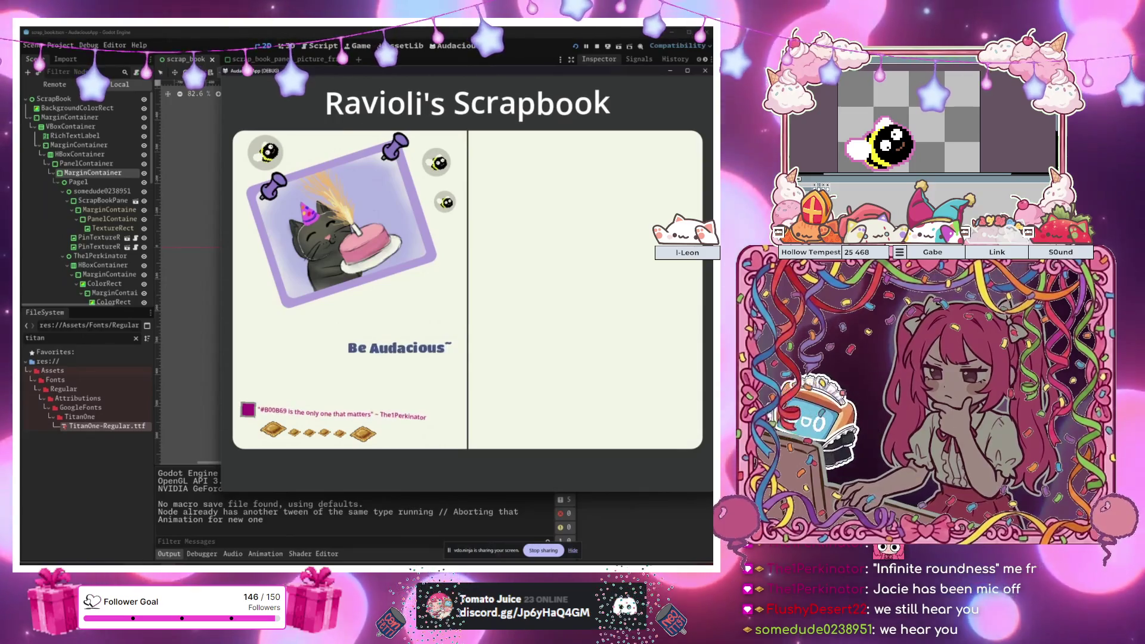
pyautogui.hotkey('alt', 'Tab')
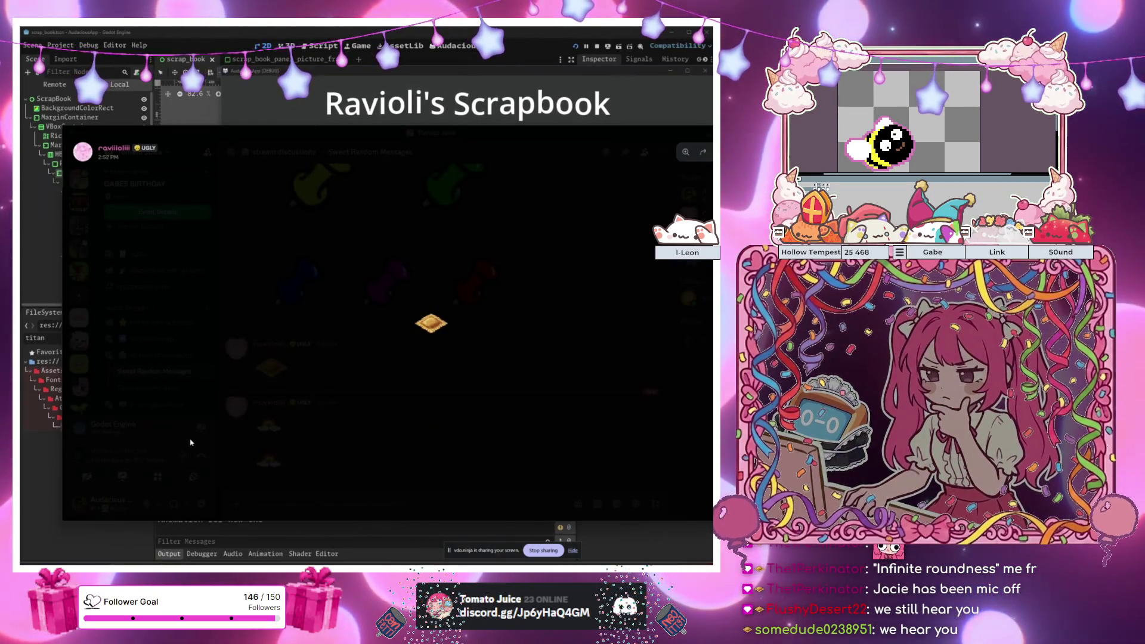
# Step: Close the enlarged ravioli image, enlarge the shared scrapbook reference photo, then return to the game window
pyautogui.click(188, 444)
pyautogui.scroll(15, 446, 396)
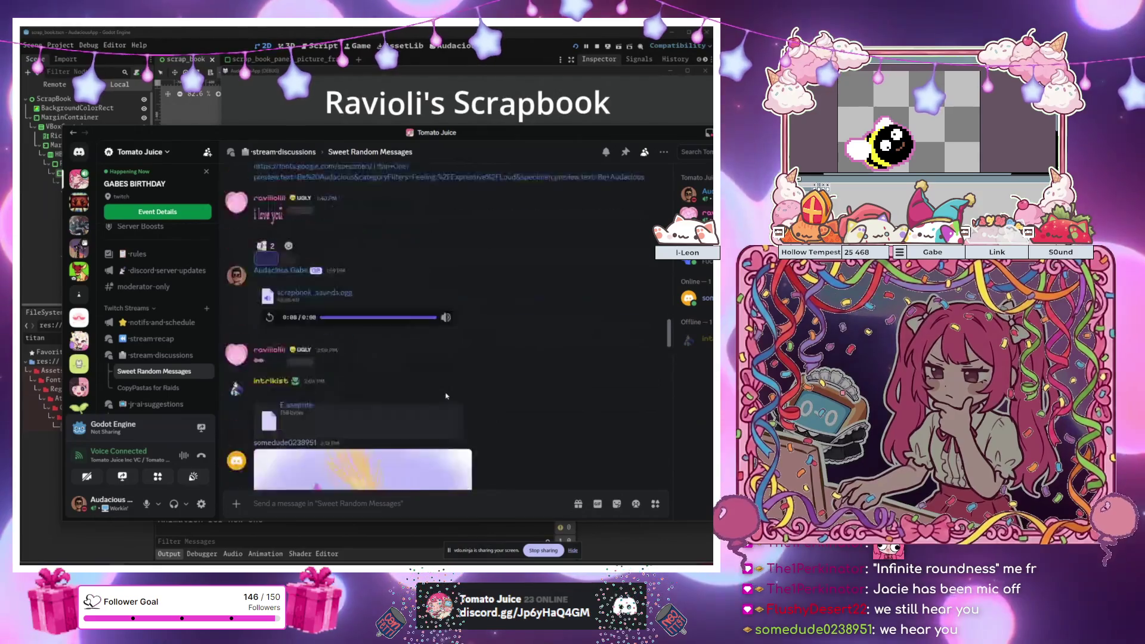
pyautogui.scroll(15, 446, 395)
pyautogui.scroll(15, 438, 382)
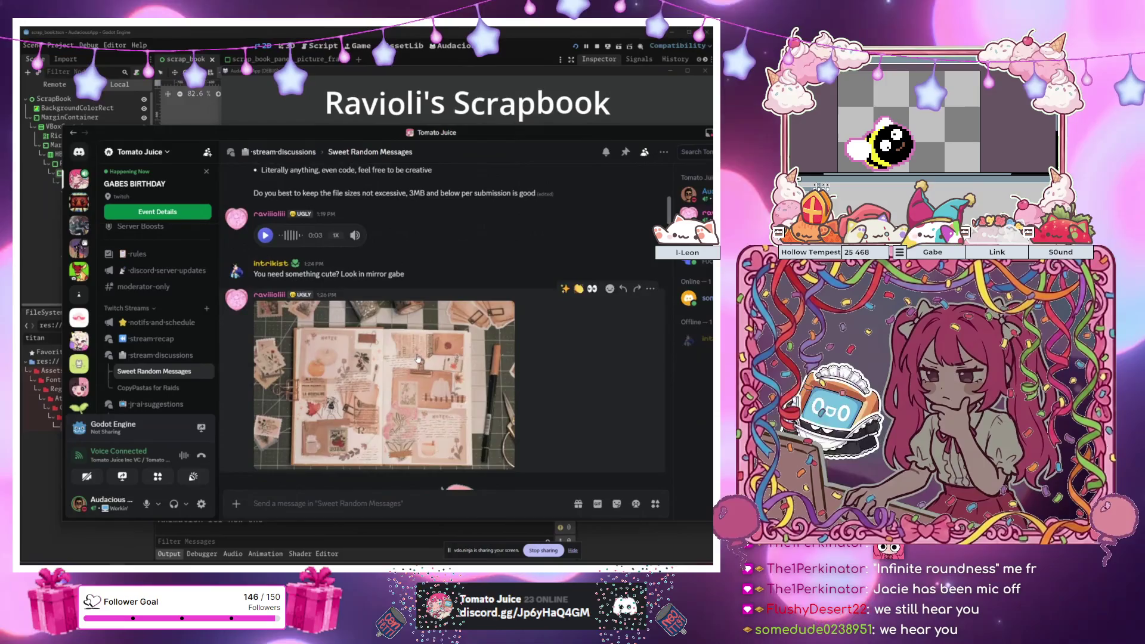
pyautogui.click(418, 359)
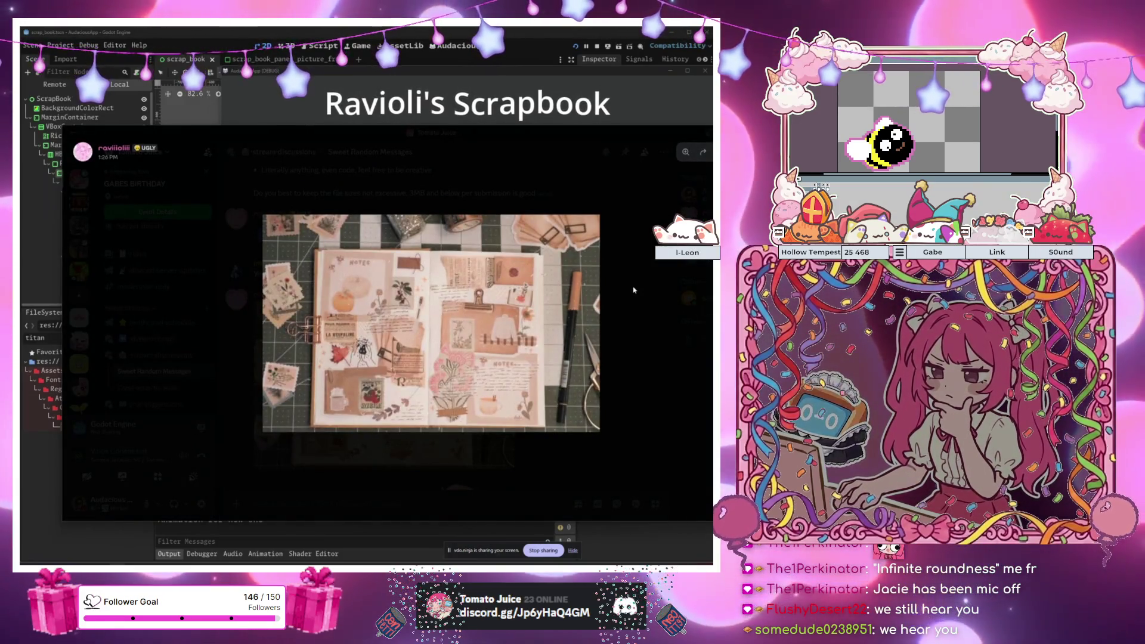
pyautogui.click(522, 102)
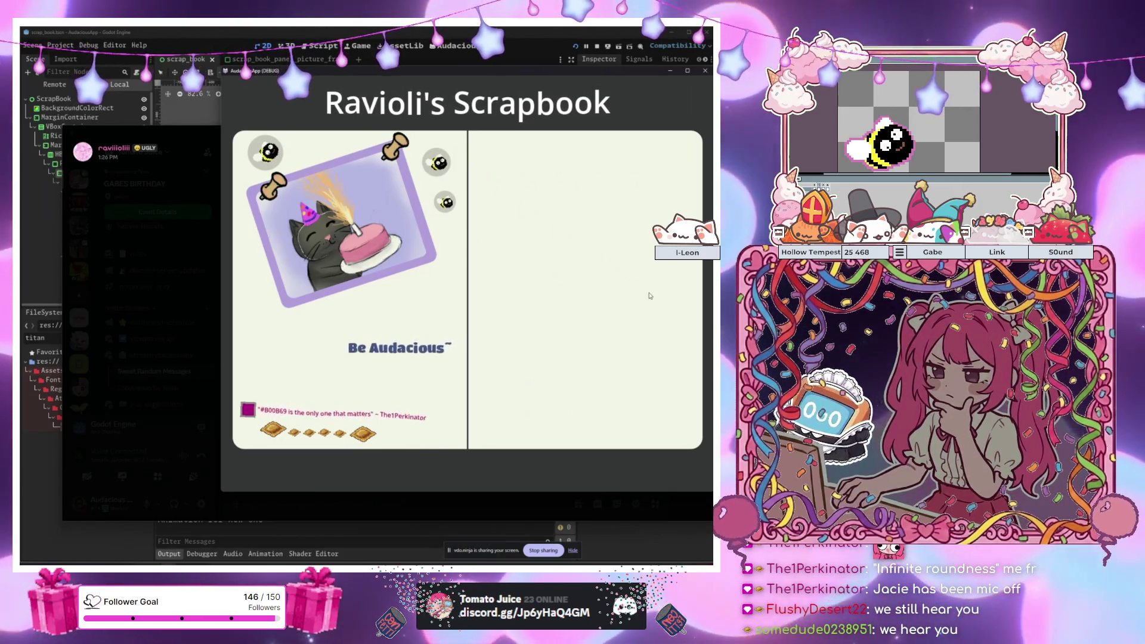
# Step: Test the page in the running game so its pins turn green, then close the AudaciousApp window
pyautogui.click(313, 438)
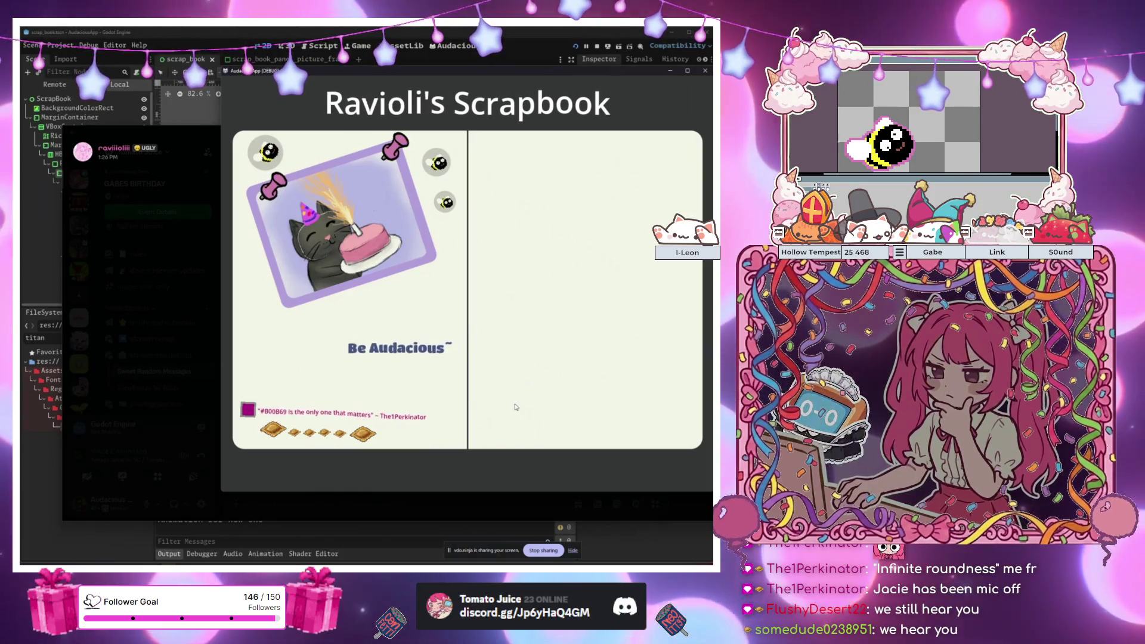
pyautogui.moveTo(392, 71)
pyautogui.mouseDown()
pyautogui.moveTo(323, 74)
pyautogui.moveTo(472, 87)
pyautogui.moveTo(406, 75)
pyautogui.moveTo(295, 85)
pyautogui.moveTo(357, 83)
pyautogui.moveTo(325, 94)
pyautogui.mouseUp()
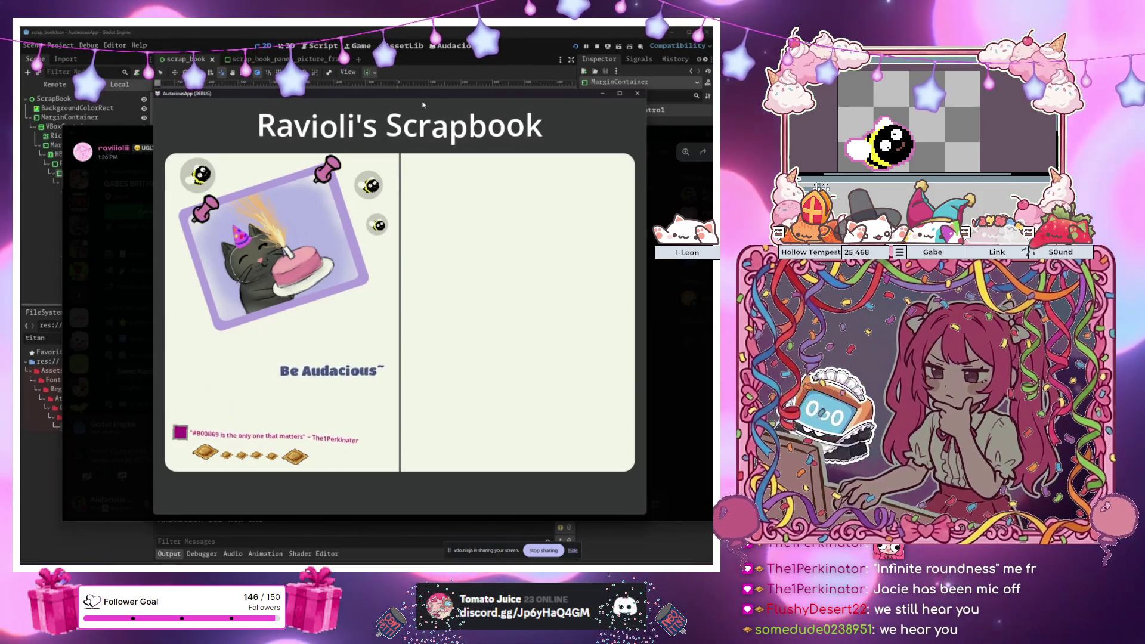
pyautogui.moveTo(425, 99)
pyautogui.mouseDown()
pyautogui.moveTo(622, 93)
pyautogui.moveTo(353, 96)
pyautogui.moveTo(431, 101)
pyautogui.moveTo(423, 108)
pyautogui.mouseUp()
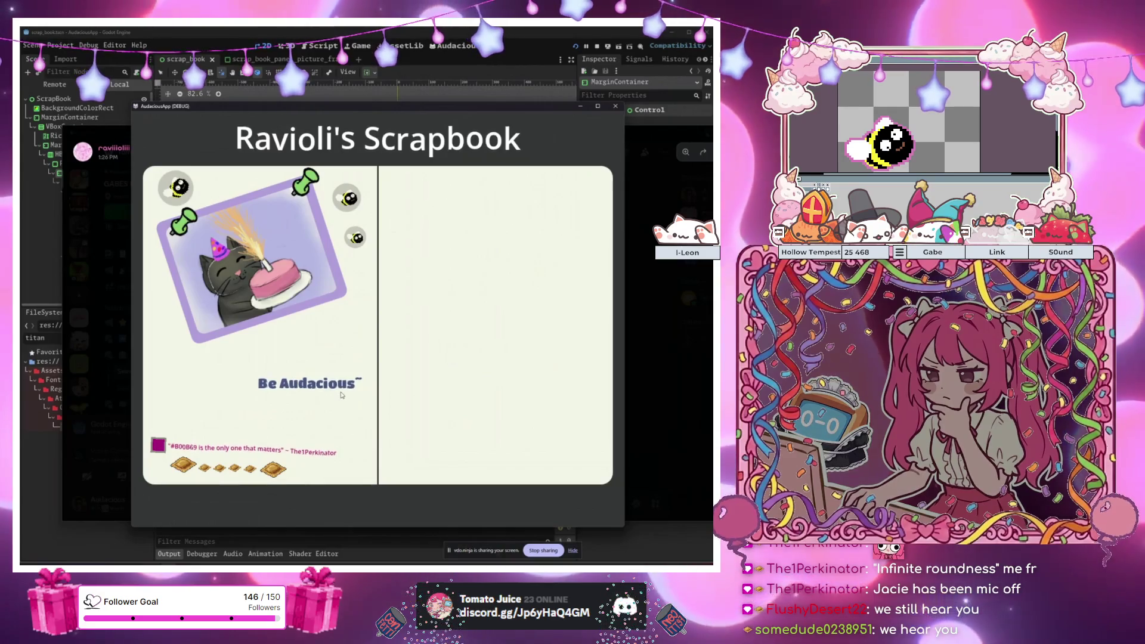
pyautogui.click(607, 109)
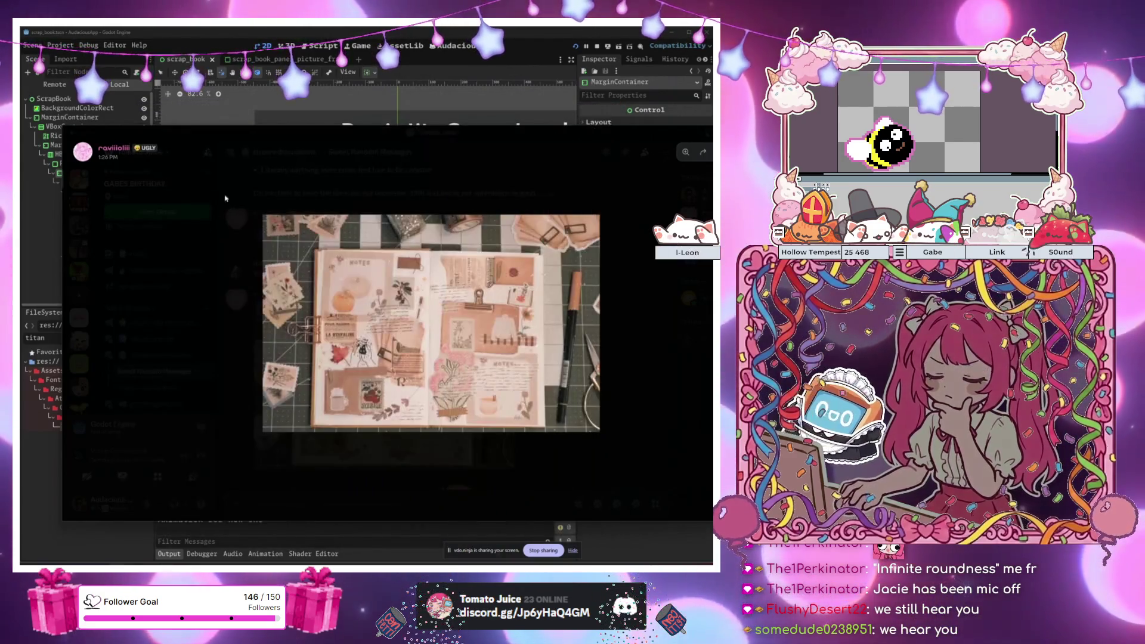
# Step: Rename the pages' MarginContainer to PageMarginContainer
pyautogui.click(103, 100)
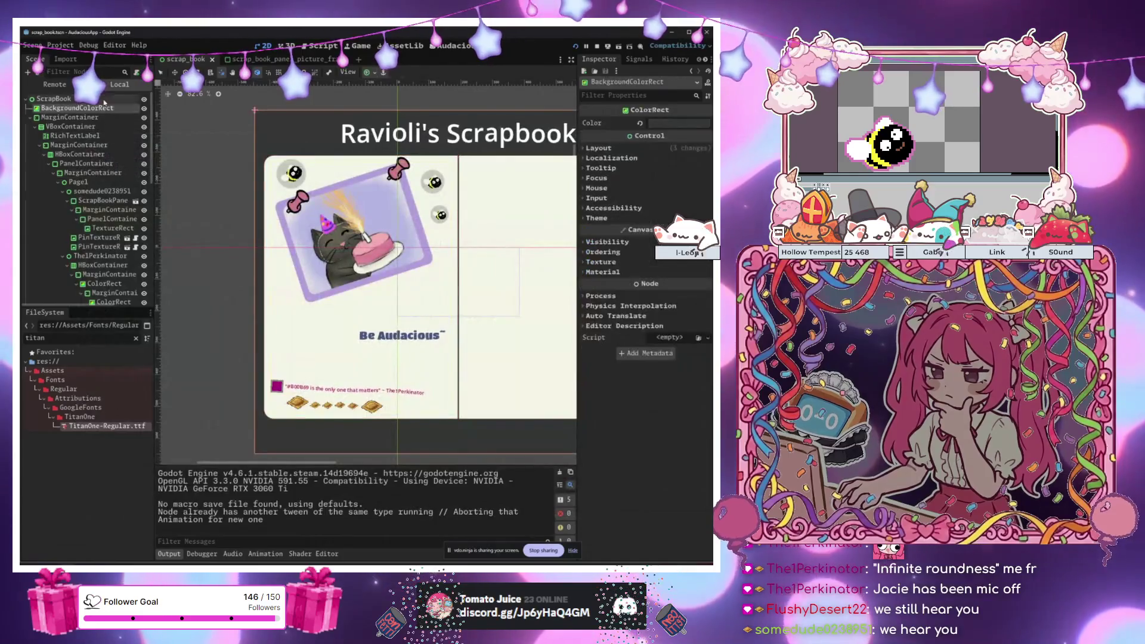
pyautogui.click(94, 173)
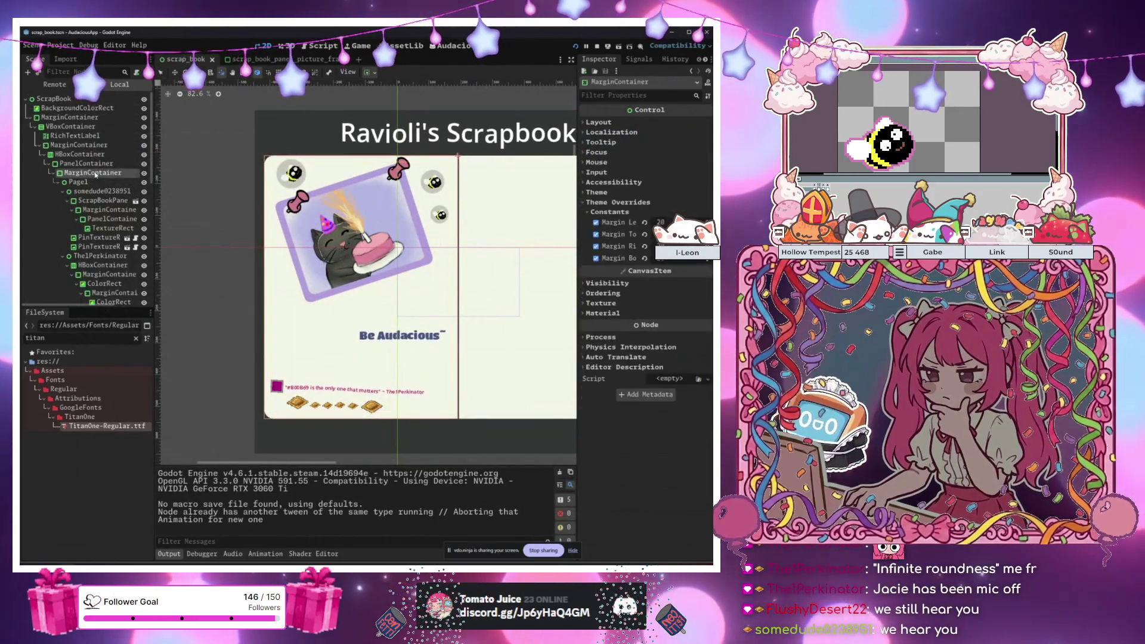
pyautogui.moveTo(398, 261)
pyautogui.mouseDown()
pyautogui.moveTo(286, 262)
pyautogui.moveTo(422, 268)
pyautogui.mouseUp()
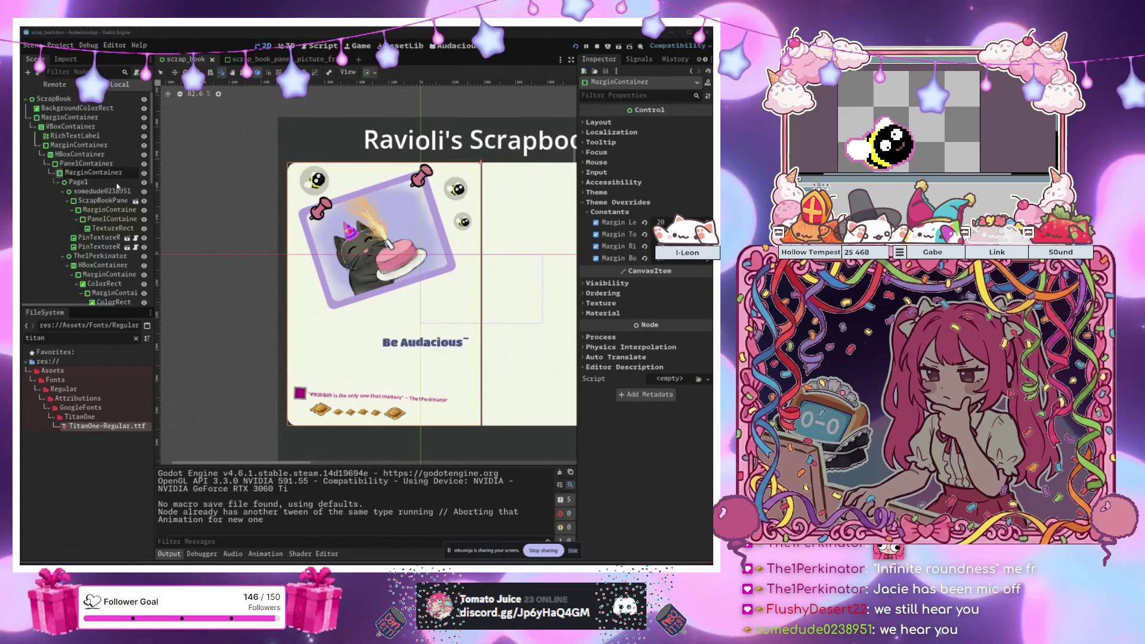
pyautogui.press('F2')
pyautogui.press('Home')
pyautogui.write('Page')
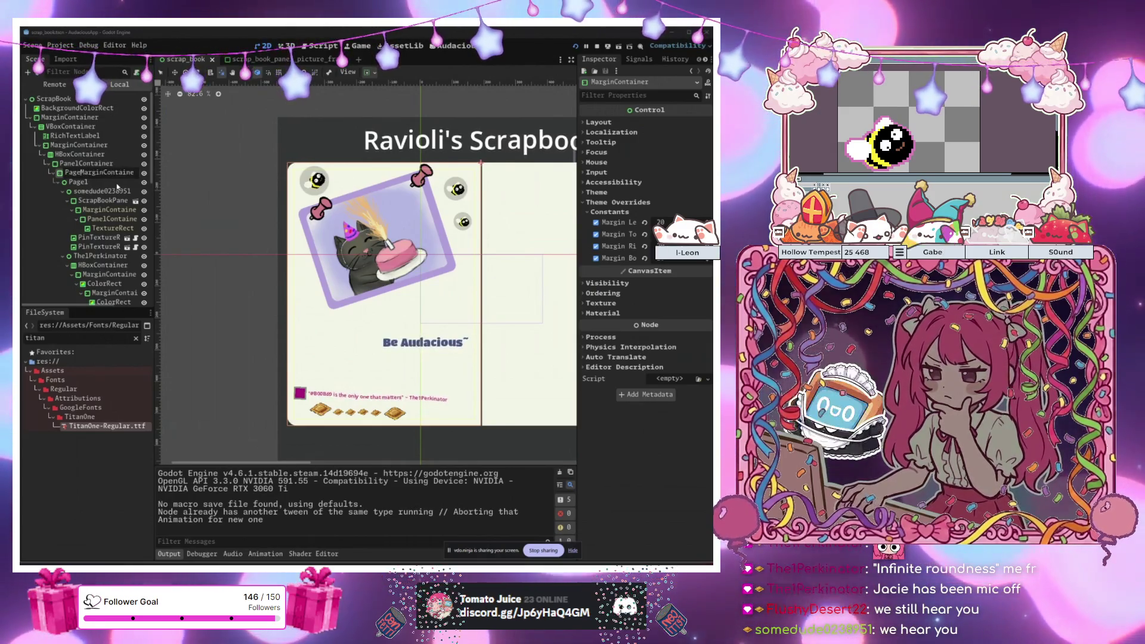
pyautogui.press('Return')
# Step: Attach a new scrap_book.gd script to the ScrapBook root node
pyautogui.click(53, 98)
pyautogui.click(137, 72)
pyautogui.click(471, 394)
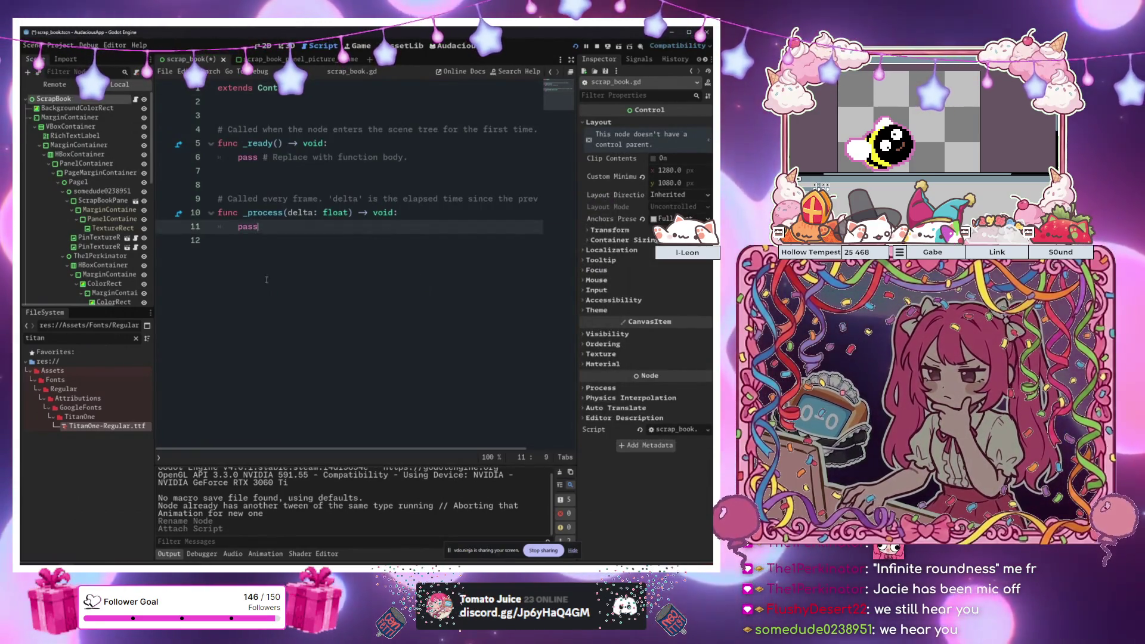
# Step: Delete the template _ready and _process functions from scrap_book.gd
pyautogui.click(321, 254)
pyautogui.moveTo(317, 266)
pyautogui.mouseDown()
pyautogui.moveTo(335, 143)
pyautogui.moveTo(325, 115)
pyautogui.mouseUp()
pyautogui.press('BackSpace')
# Step: Drag PageMarginContainer into the script as an exported MarginContainer variable, then switch to the pixel-art editor
pyautogui.click(84, 184)
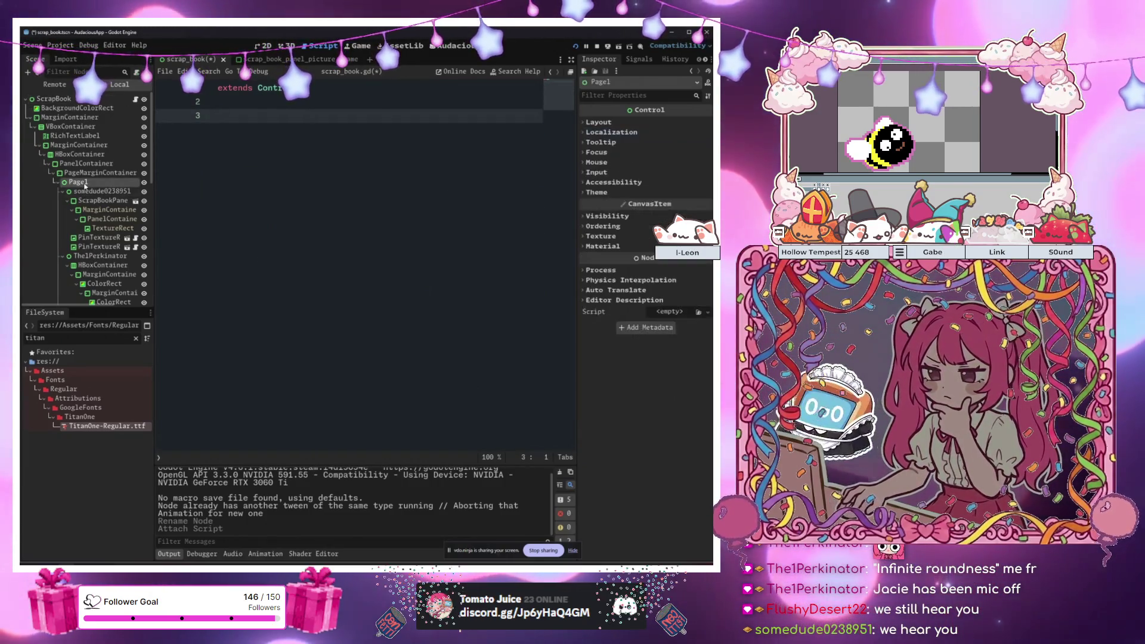
pyautogui.moveTo(95, 172); pyautogui.dragTo(245, 118)
pyautogui.press('Up')
pyautogui.press('Return')
pyautogui.click(245, 147)
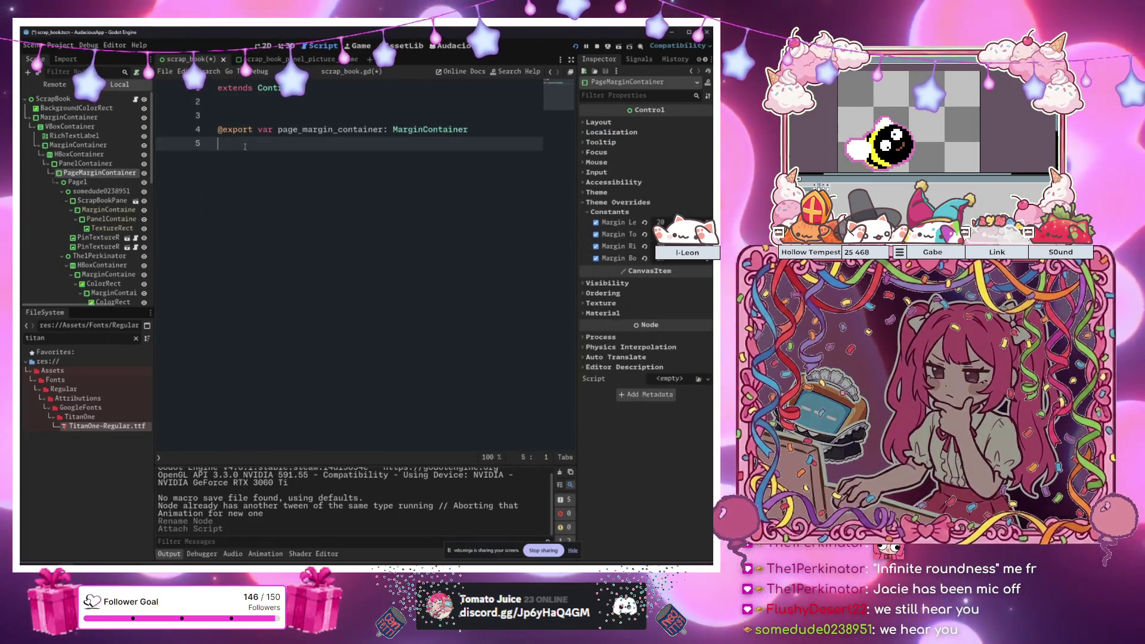
pyautogui.press('Return')
pyautogui.press('Return')
pyautogui.press('Return')
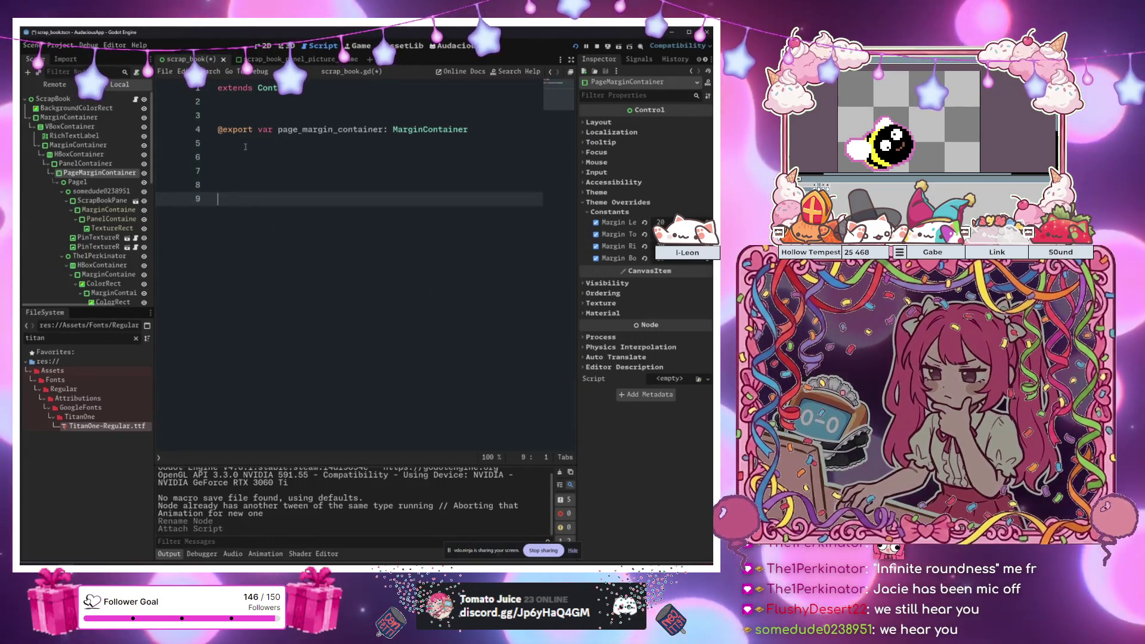
pyautogui.write('@exp')
pyautogui.press('BackSpace')
pyautogui.press('BackSpace')
pyautogui.press('BackSpace')
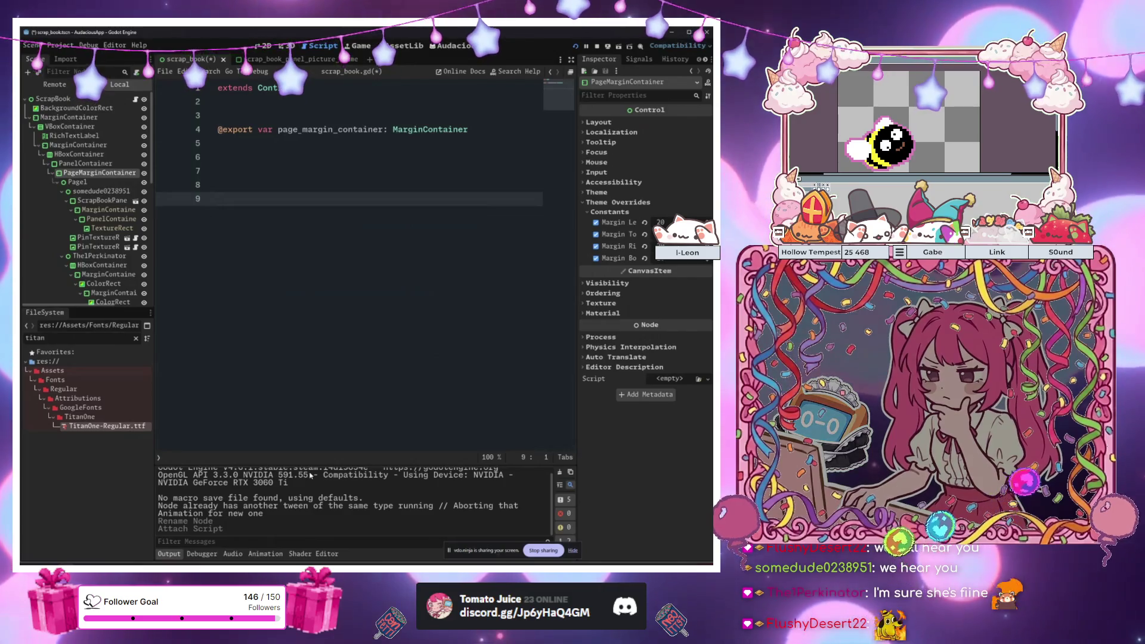
pyautogui.hotkey('alt', 'Tab')
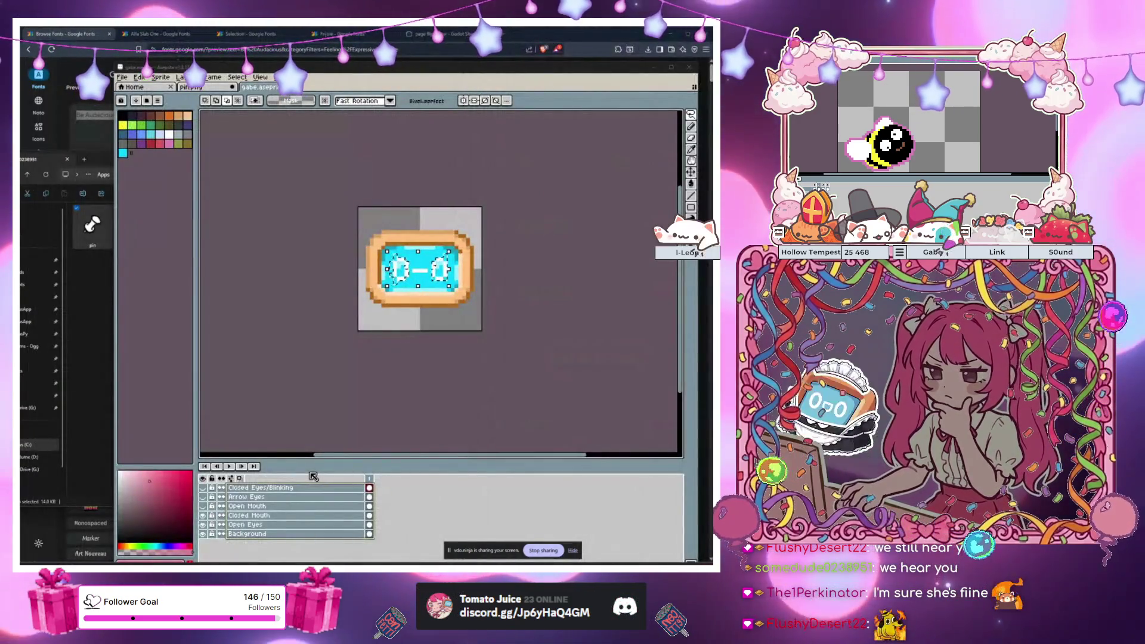
pyautogui.hotkey('alt', 'Tab')
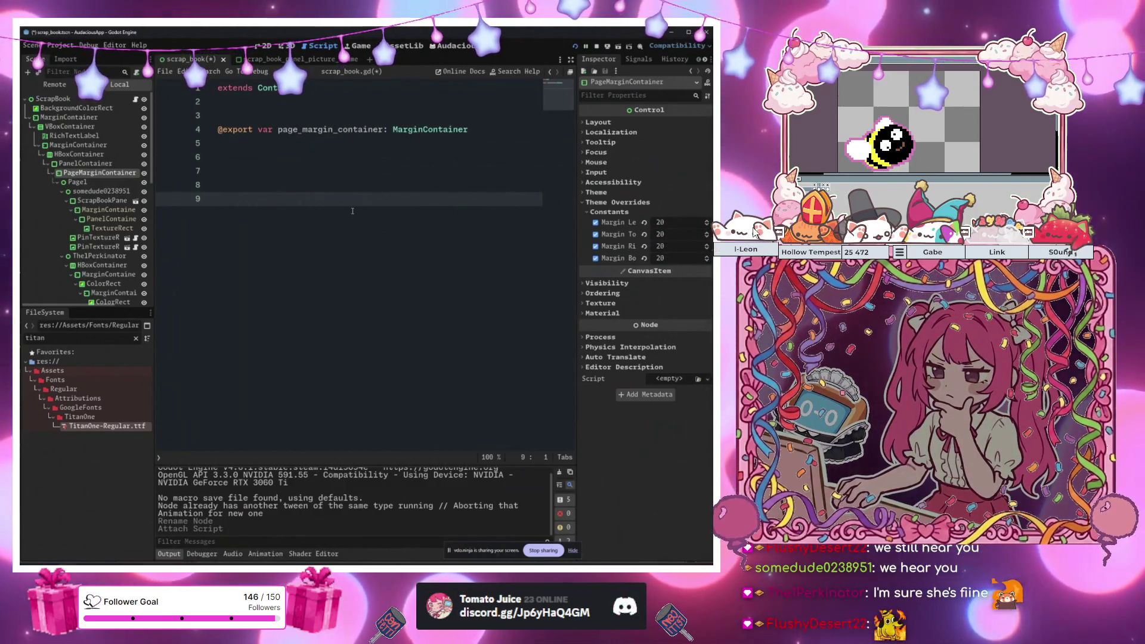
# Step: Remove surplus blank lines and restore the lost 'r' in MarginContainer so the script ends at line 7
pyautogui.press('BackSpace')
pyautogui.press('BackSpace')
pyautogui.press('BackSpace')
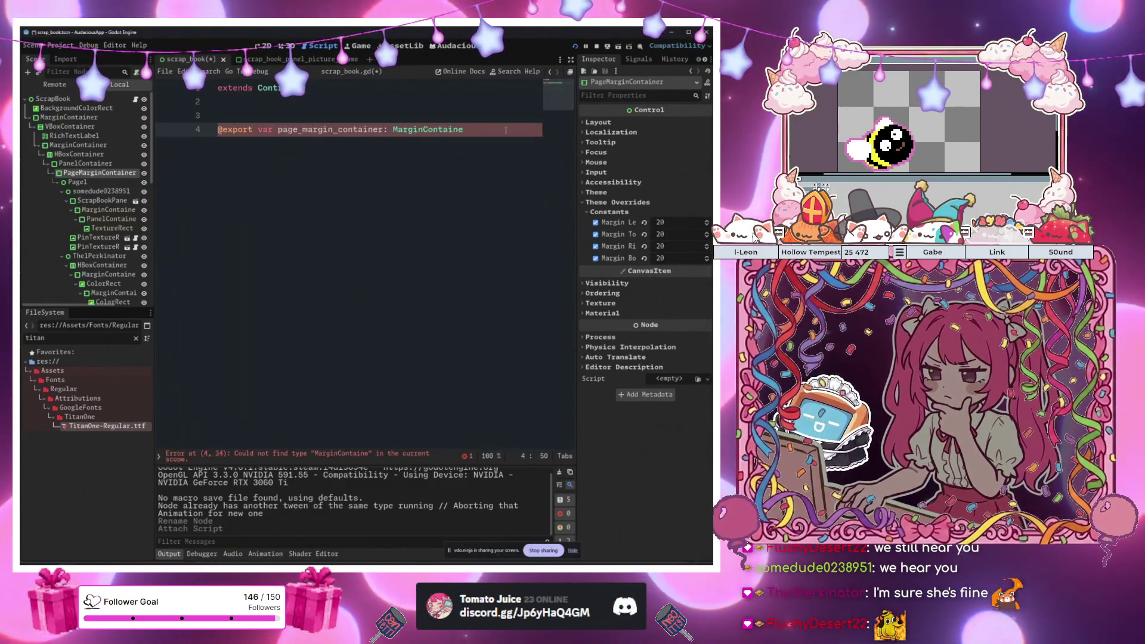
pyautogui.write('r')
pyautogui.press('Return')
pyautogui.press('Return')
pyautogui.press('Return')
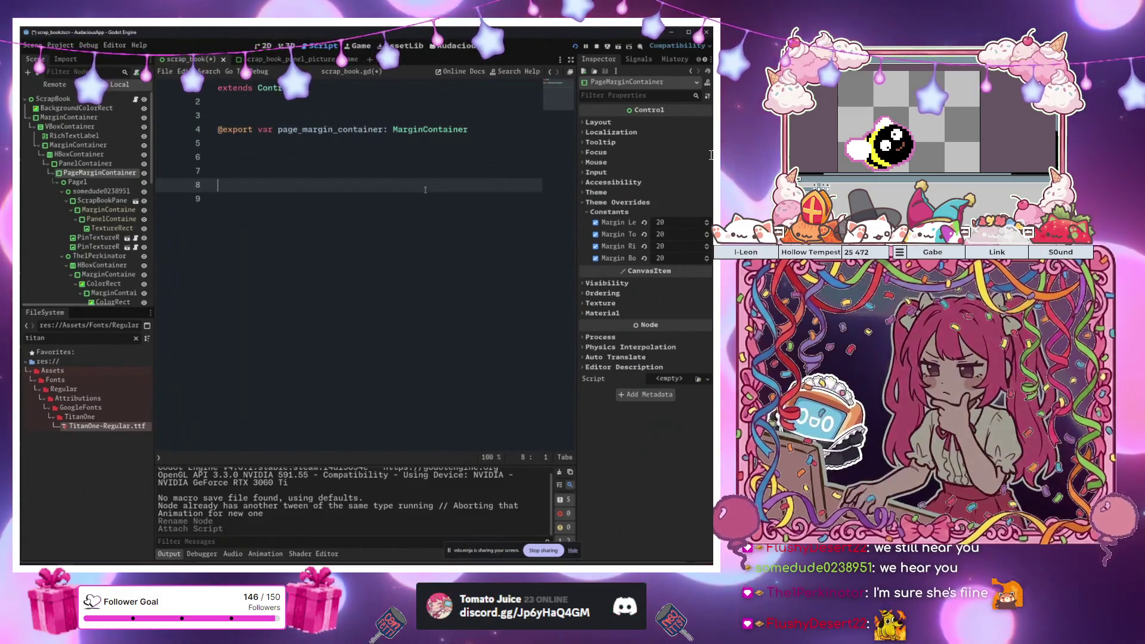
pyautogui.press('BackSpace')
pyautogui.press('BackSpace')
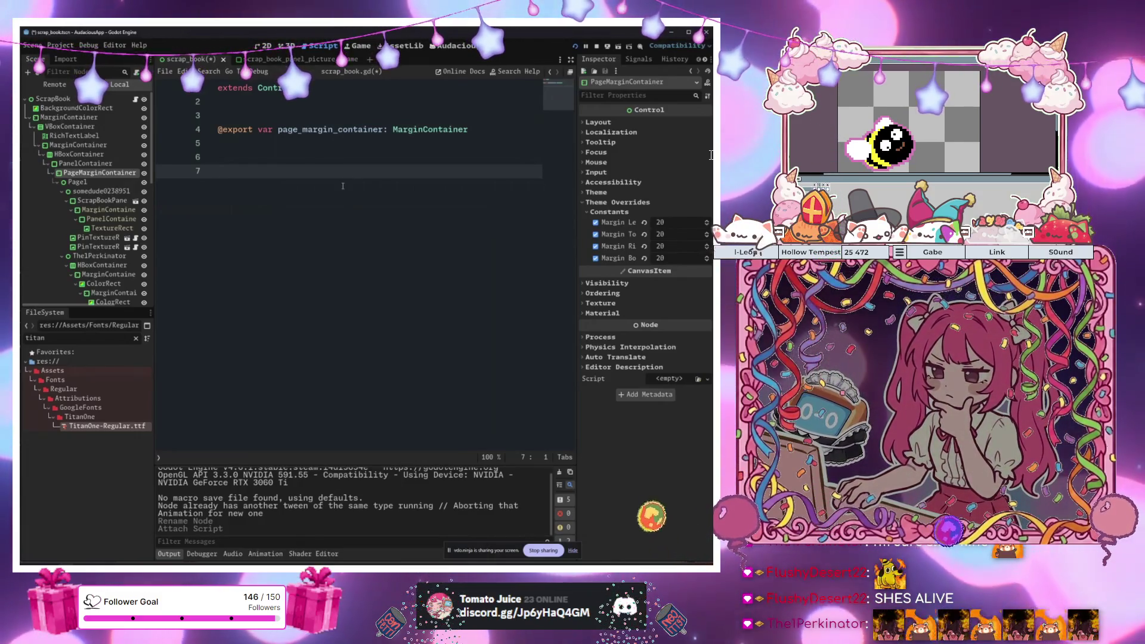
# Step: Add 'var current_left_page: int = 1' on line 7 and begin a func line below
pyautogui.write('var current_left_')
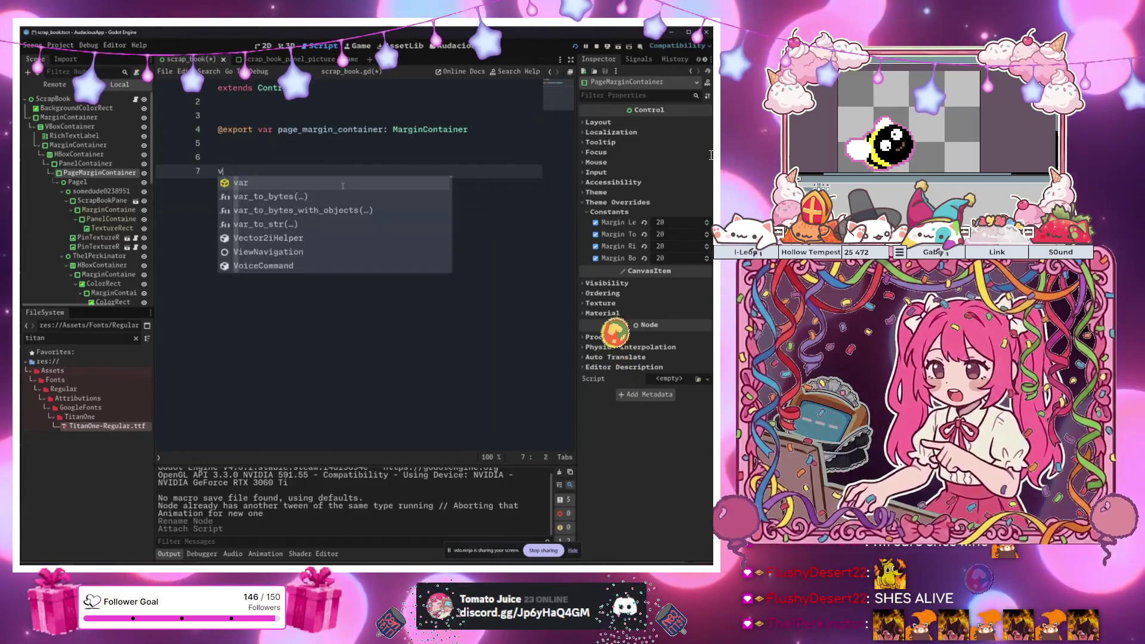
pyautogui.write('page')
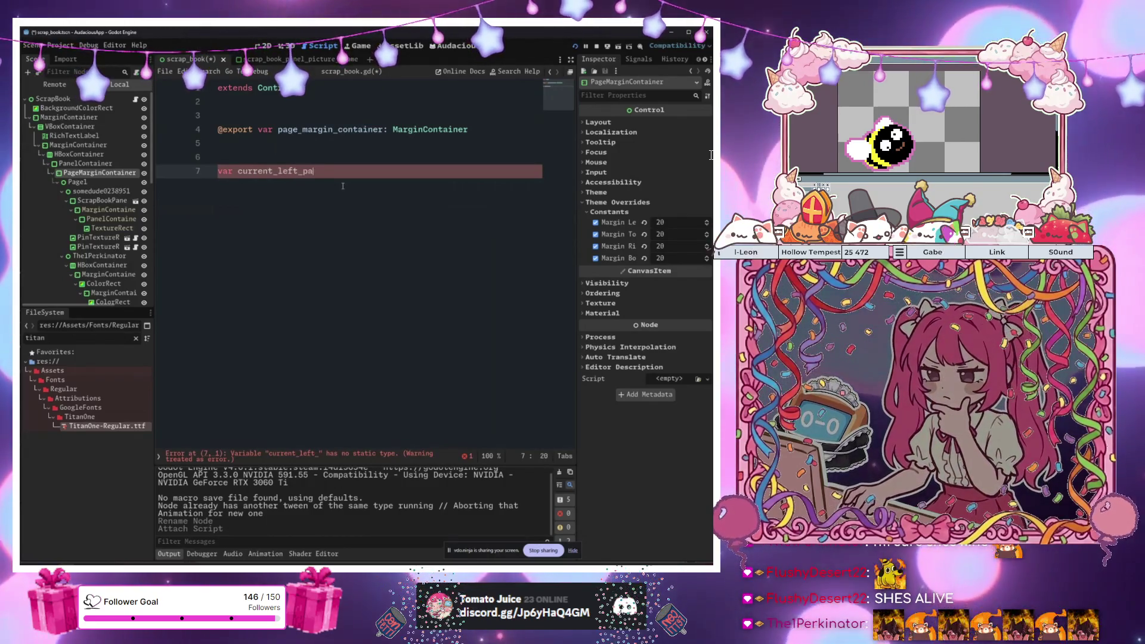
pyautogui.write(': ')
pyautogui.write('int = ')
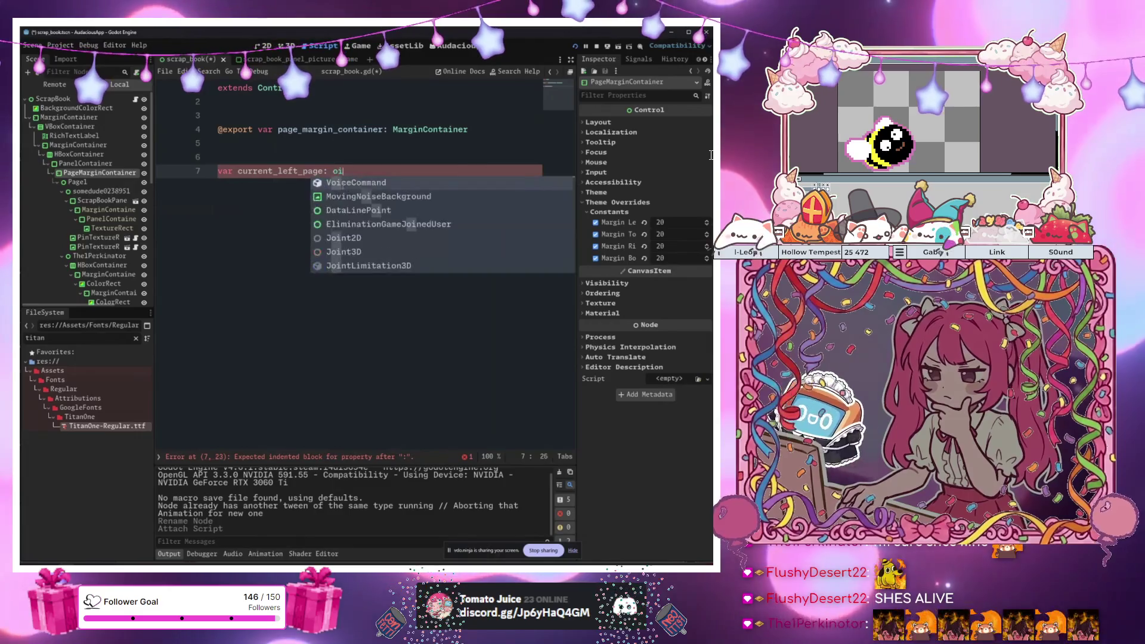
pyautogui.write('1')
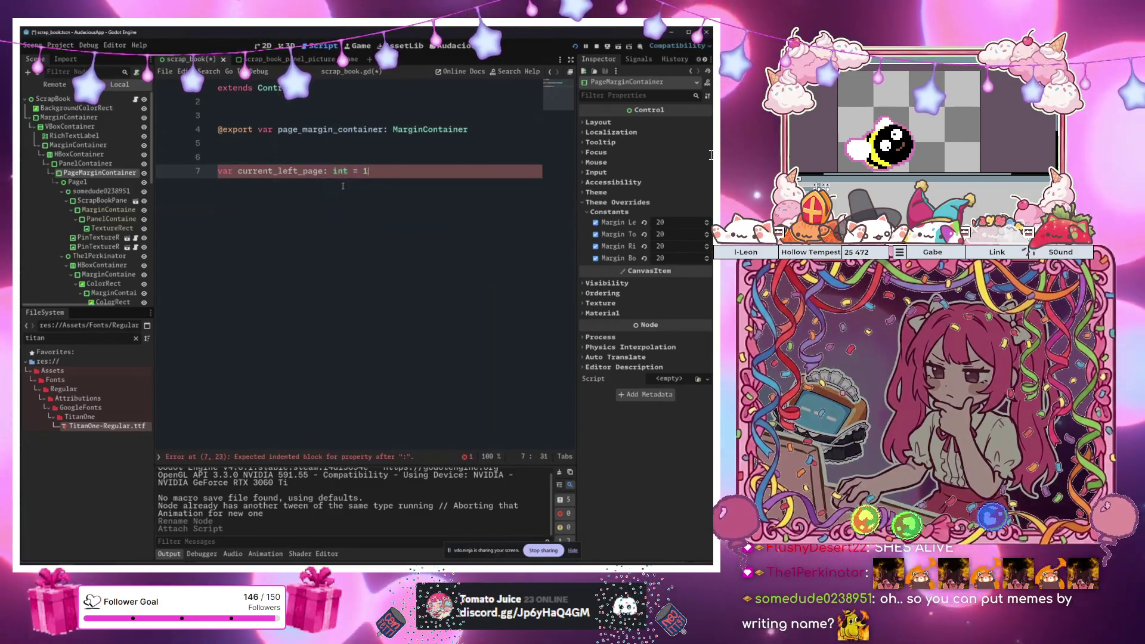
pyautogui.press('Return')
pyautogui.press('Return')
pyautogui.press('Return')
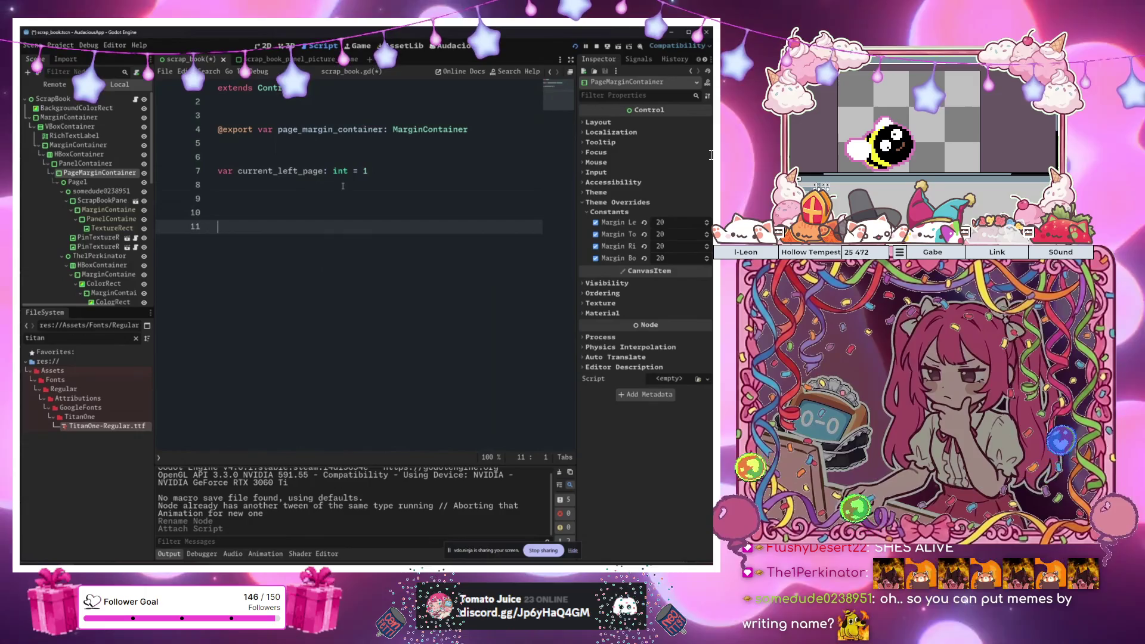
pyautogui.press('BackSpace')
pyautogui.write('fun')
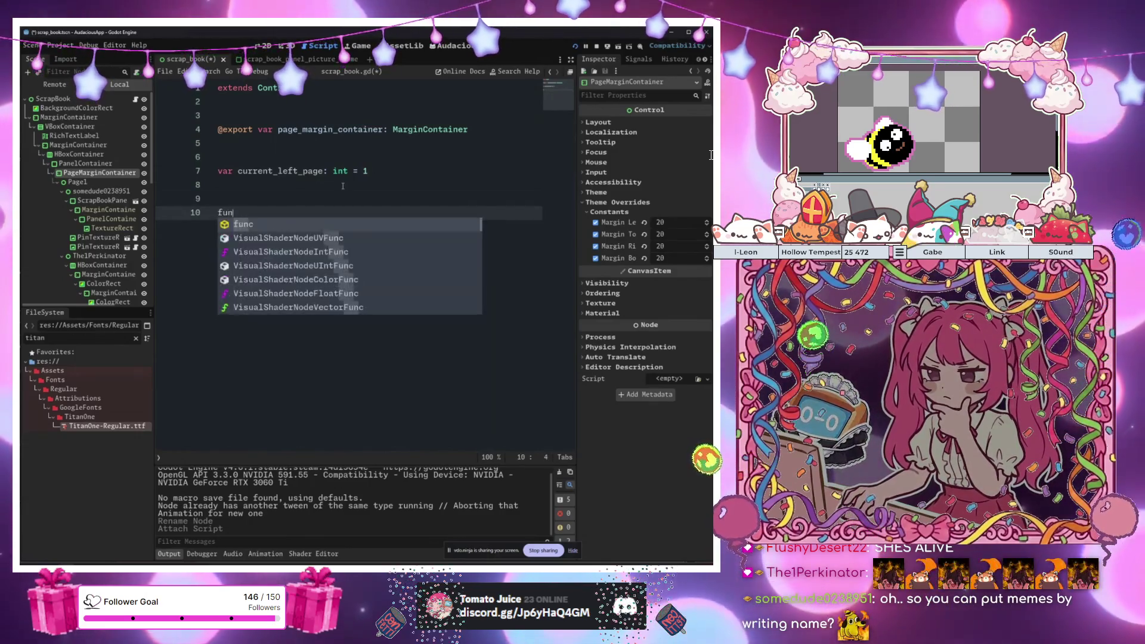
pyautogui.write('c s')
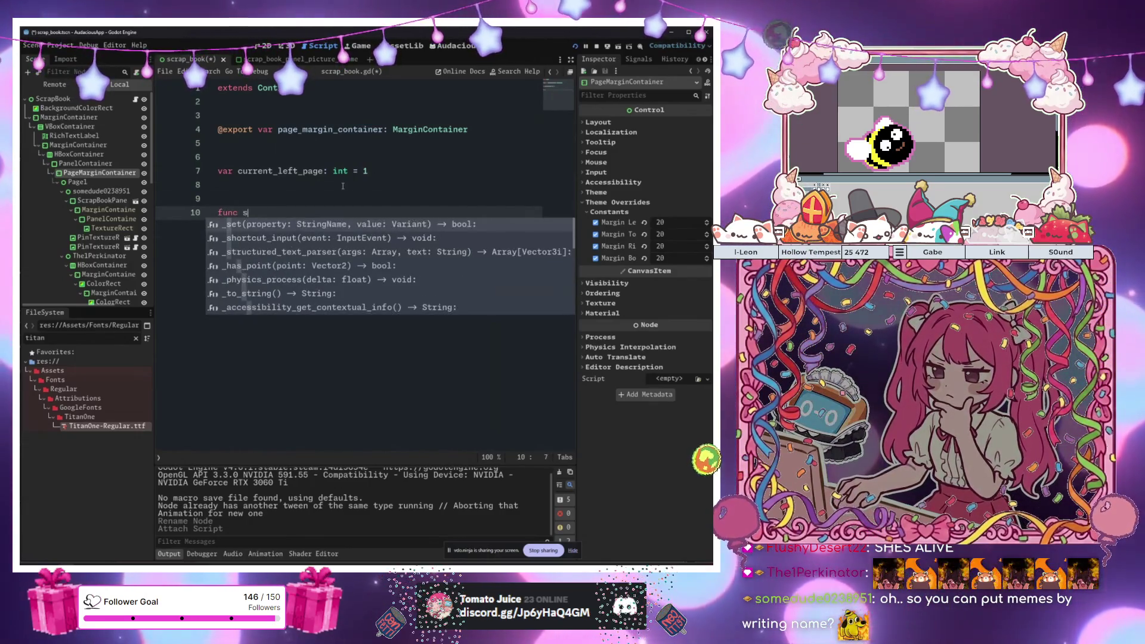
# Step: Write a flip_foward() -> void function stub containing pass
pyautogui.press('BackSpace')
pyautogui.write('flip_fowa')
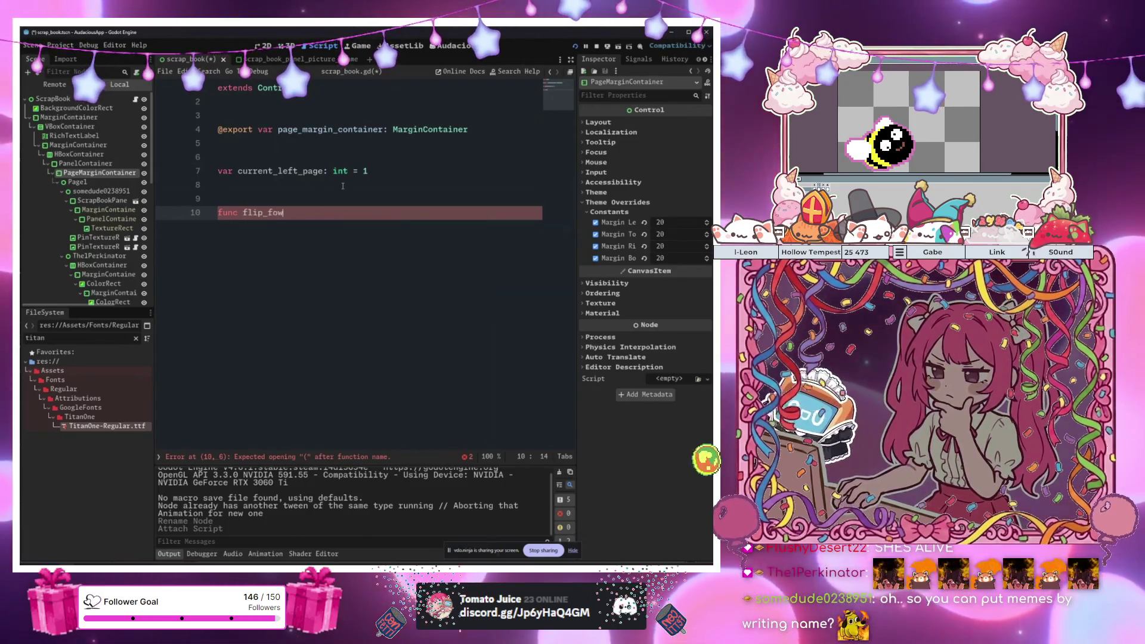
pyautogui.write('rd() -> volid')
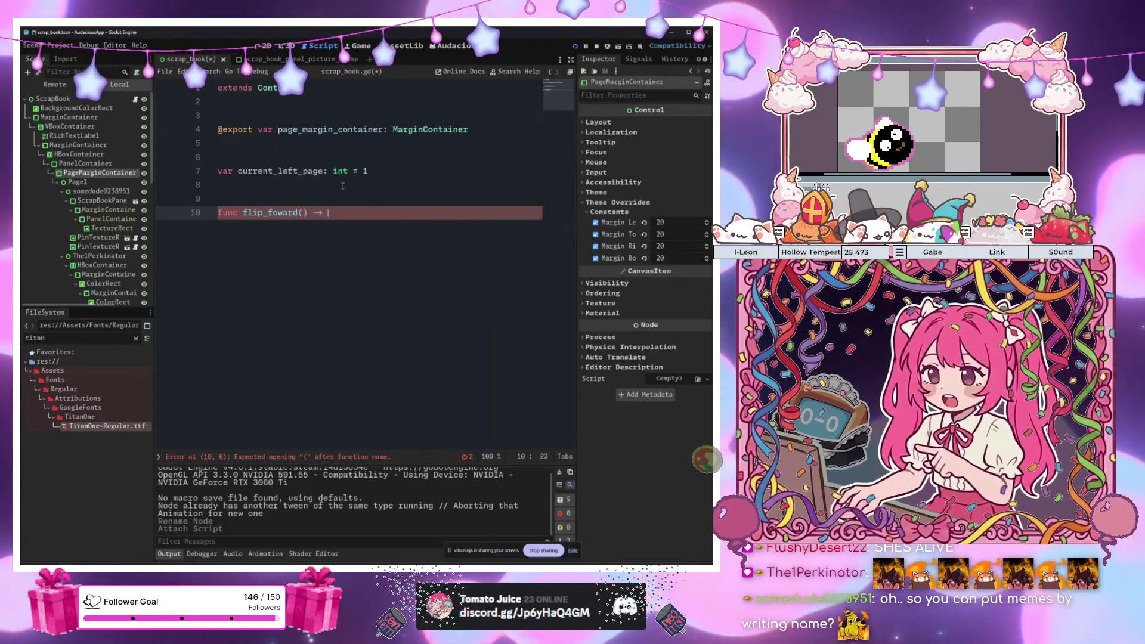
pyautogui.press('BackSpace')
pyautogui.press('BackSpace')
pyautogui.press('BackSpace')
pyautogui.write('id:')
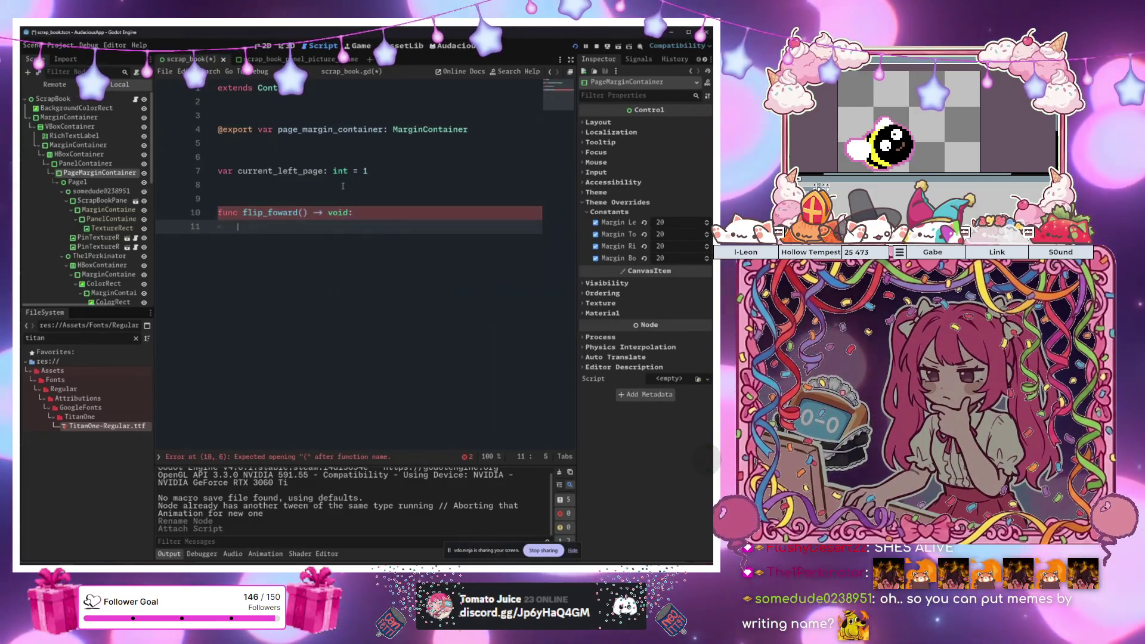
pyautogui.press('Return')
pyautogui.write('pass')
pyautogui.press('Up')
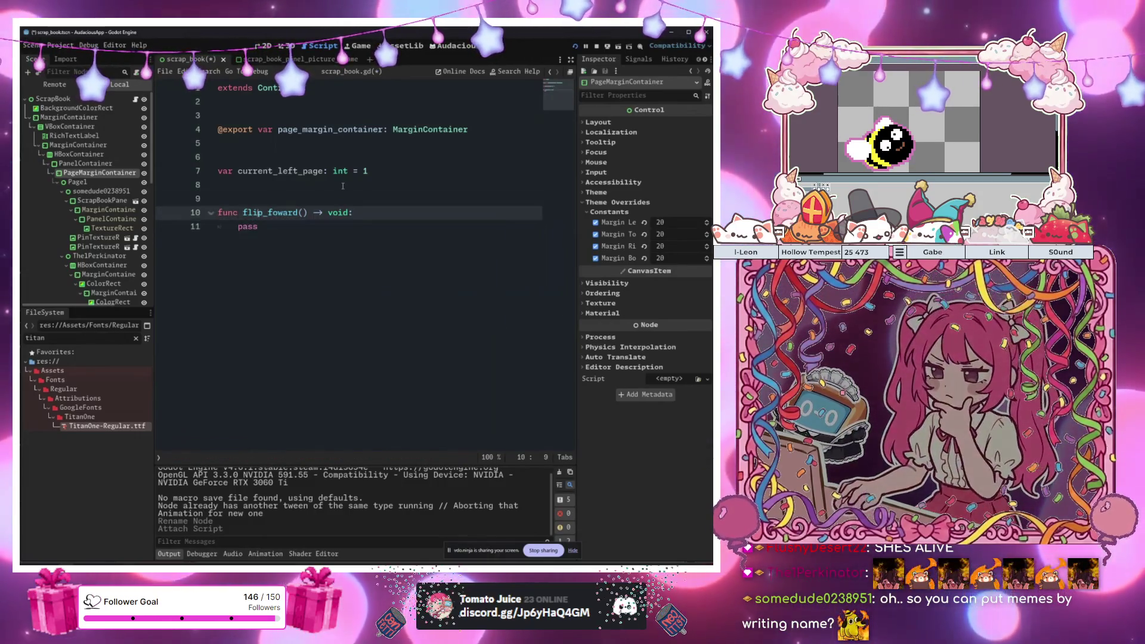
pyautogui.hotkey('ctrl', 'shift', 'Return')
pyautogui.write('func s')
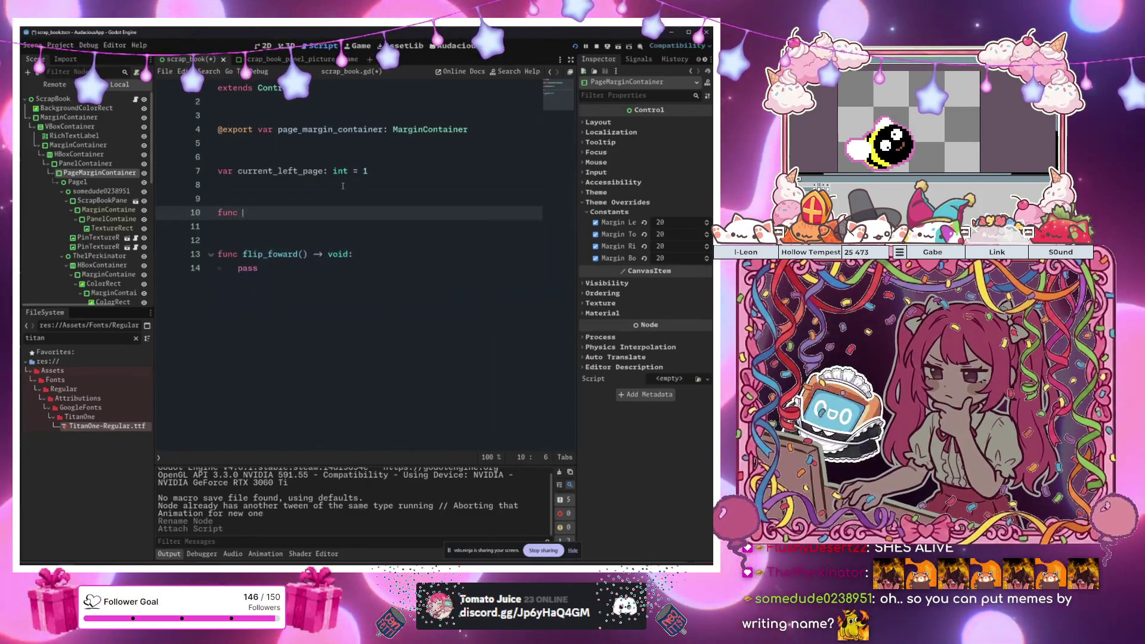
pyautogui.press('BackSpace')
pyautogui.write('flip_')
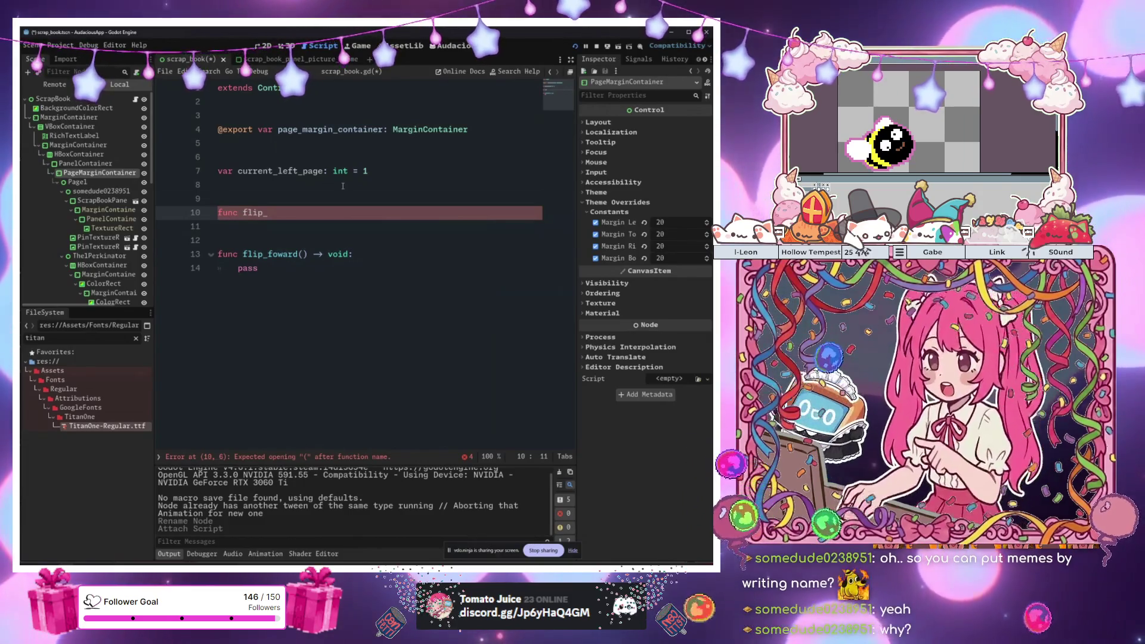
pyautogui.write('page(')
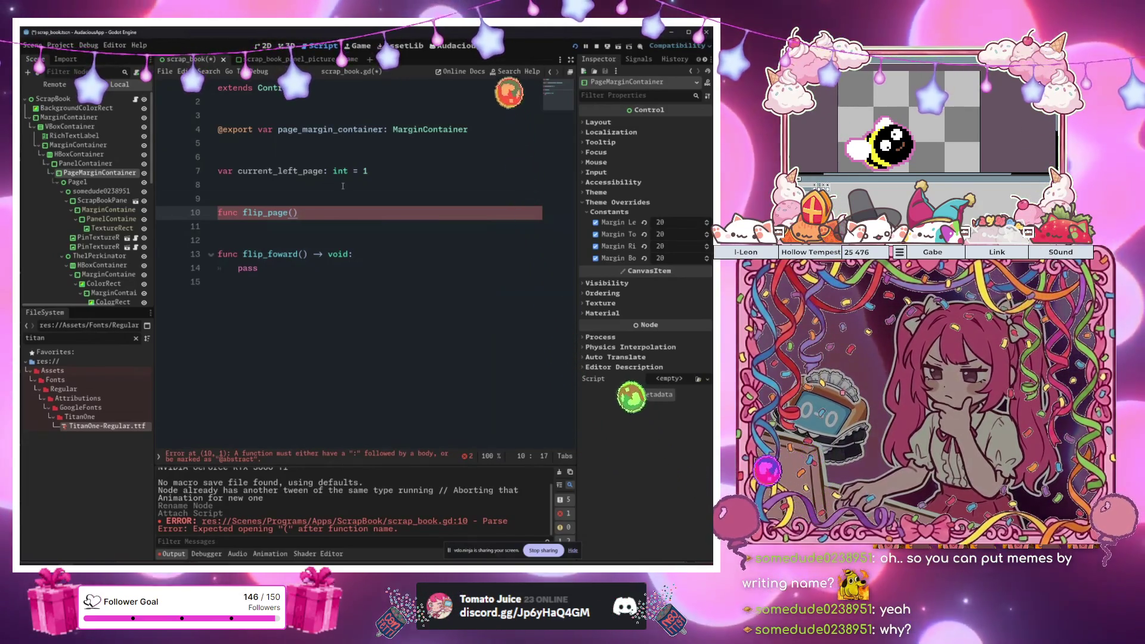
pyautogui.write('> void:')
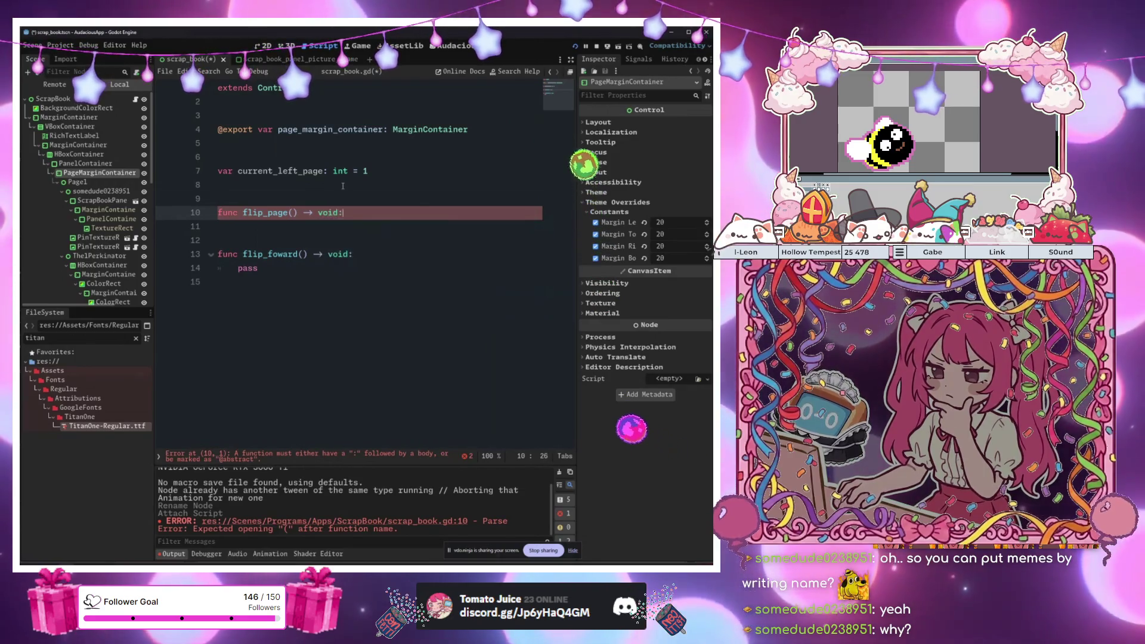
pyautogui.press('Return')
pyautogui.write('pass')
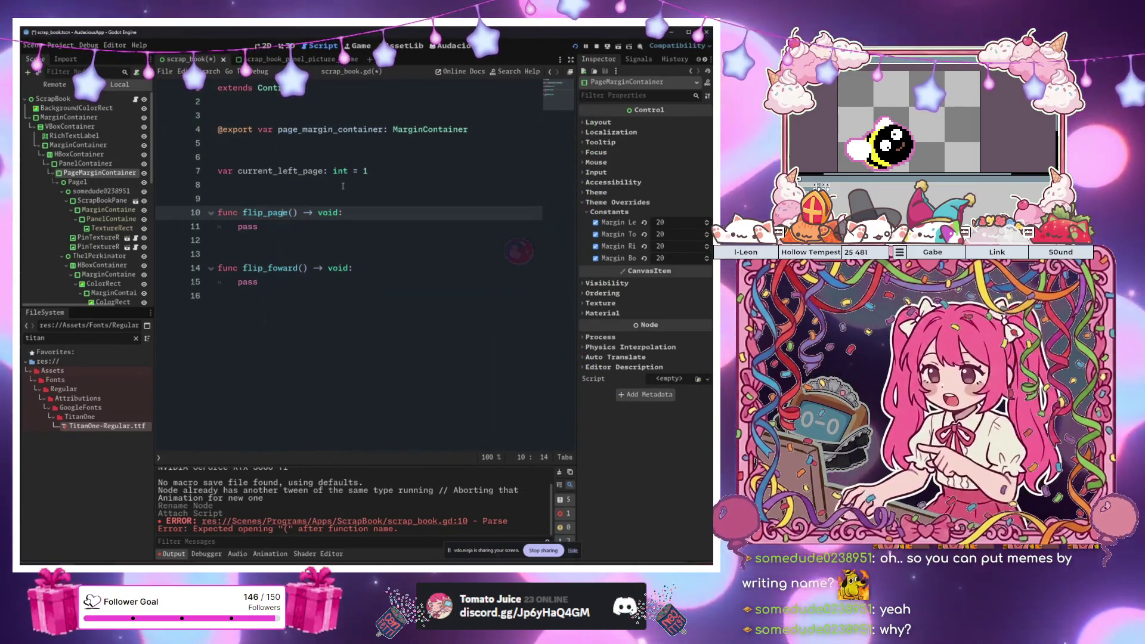
pyautogui.press('Up')
pyautogui.press('Up')
pyautogui.press('Up')
pyautogui.press('Home')
pyautogui.press('Return')
pyautogui.press('Return')
pyautogui.press('Return')
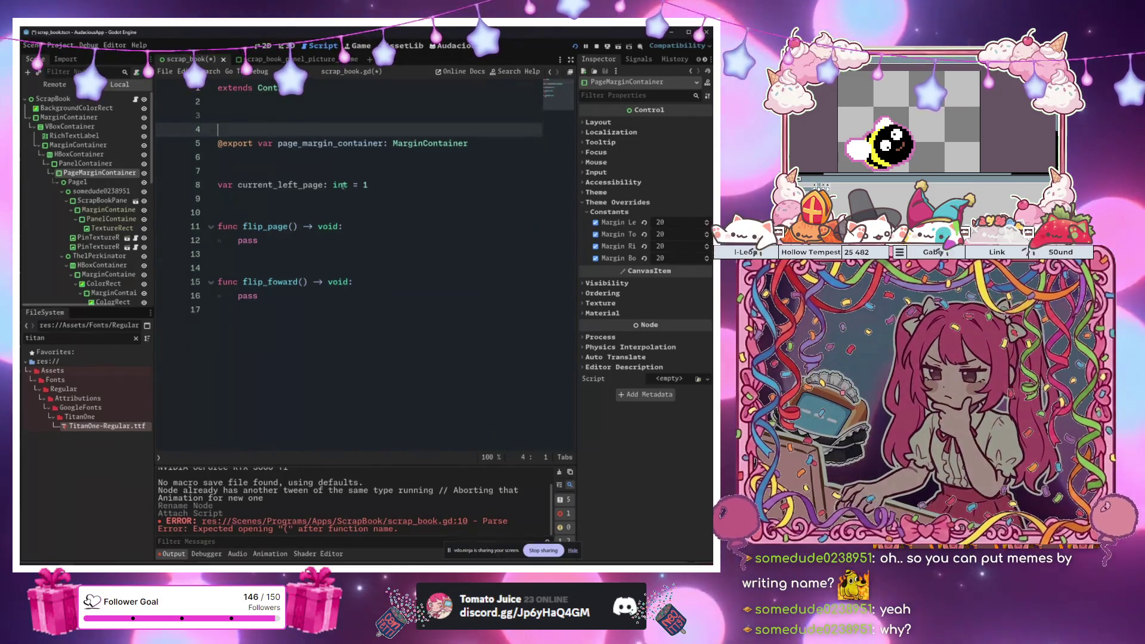
pyautogui.press('Up')
pyautogui.press('Up')
pyautogui.press('Up')
pyautogui.write('enum Page')
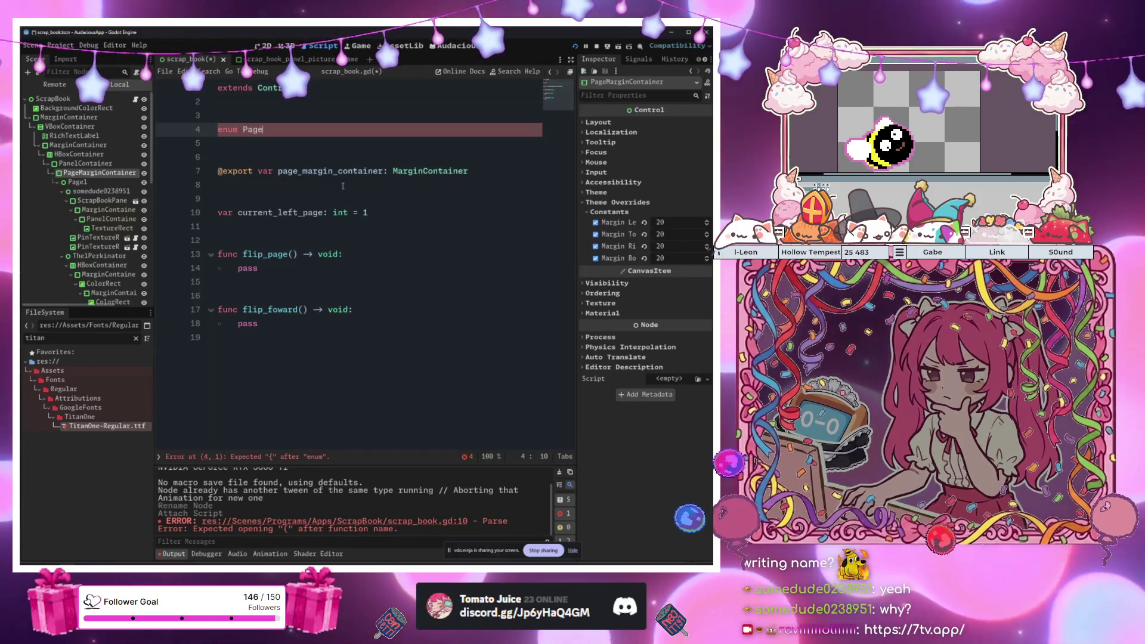
pyautogui.write('Direction')
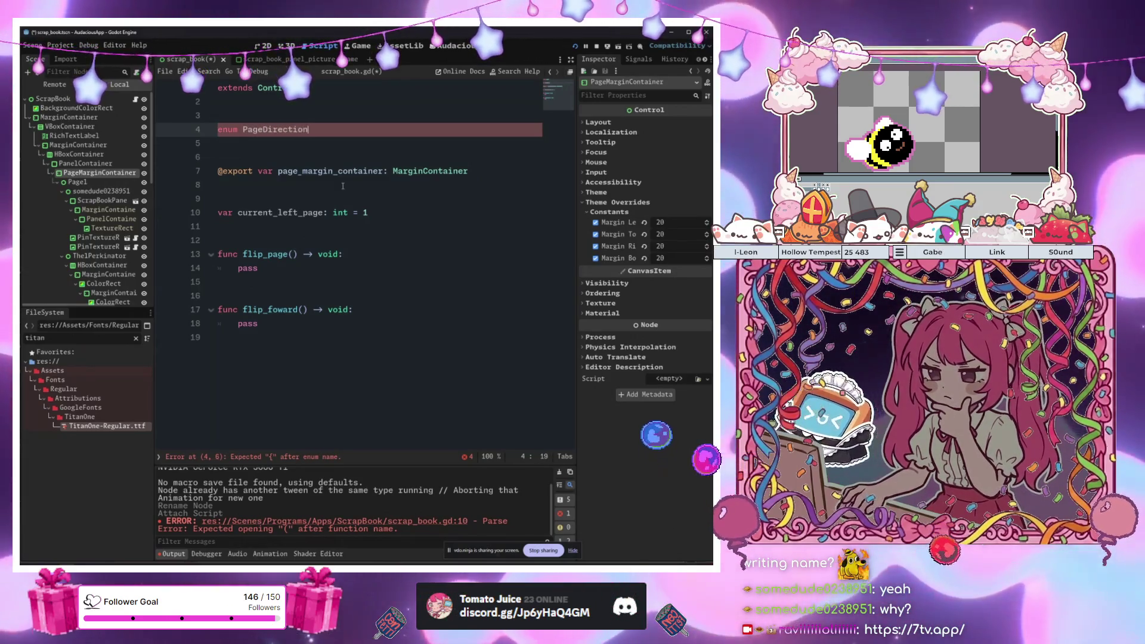
pyautogui.write(' {')
pyautogui.press('Return')
pyautogui.write('Fo')
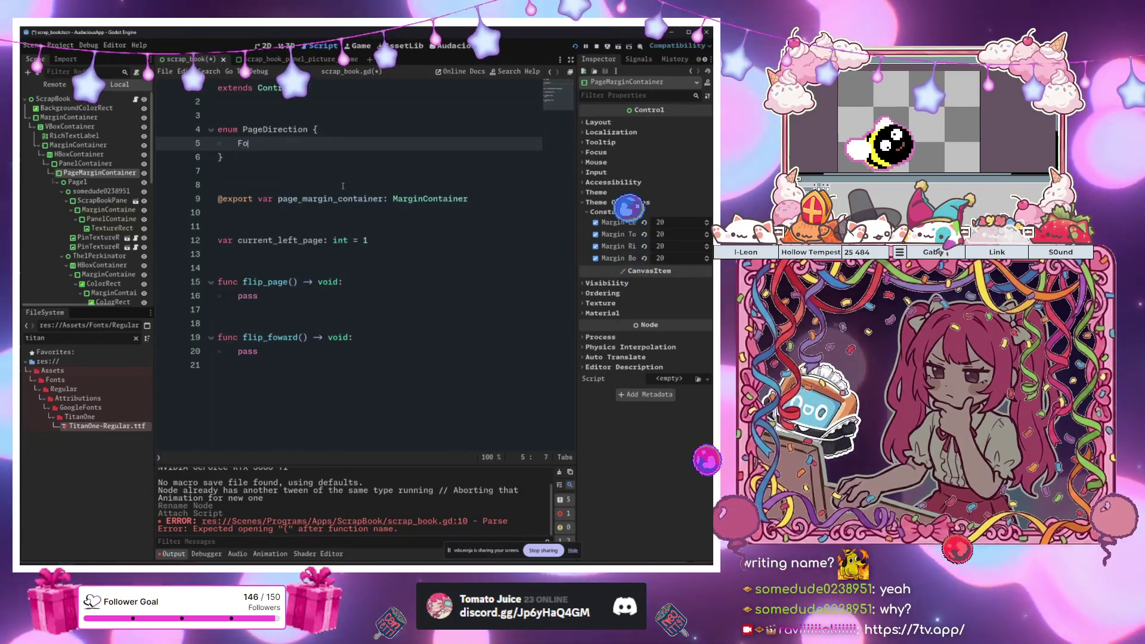
pyautogui.press('BackSpace')
pyautogui.write('ORWARD,')
pyautogui.press('Return')
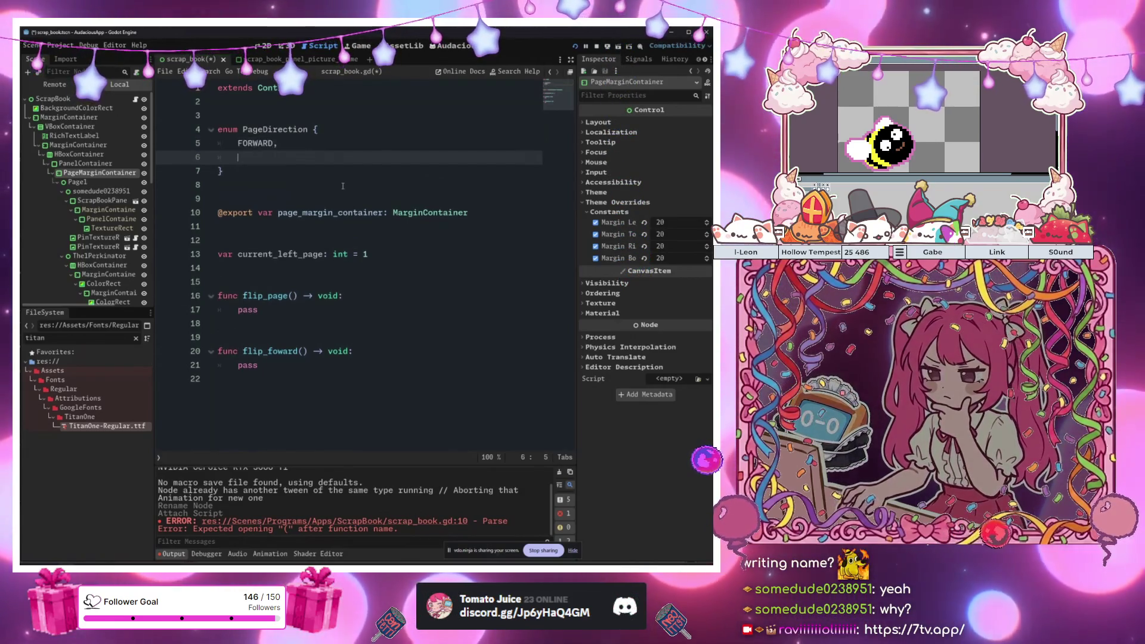
pyautogui.write('BACKWARD')
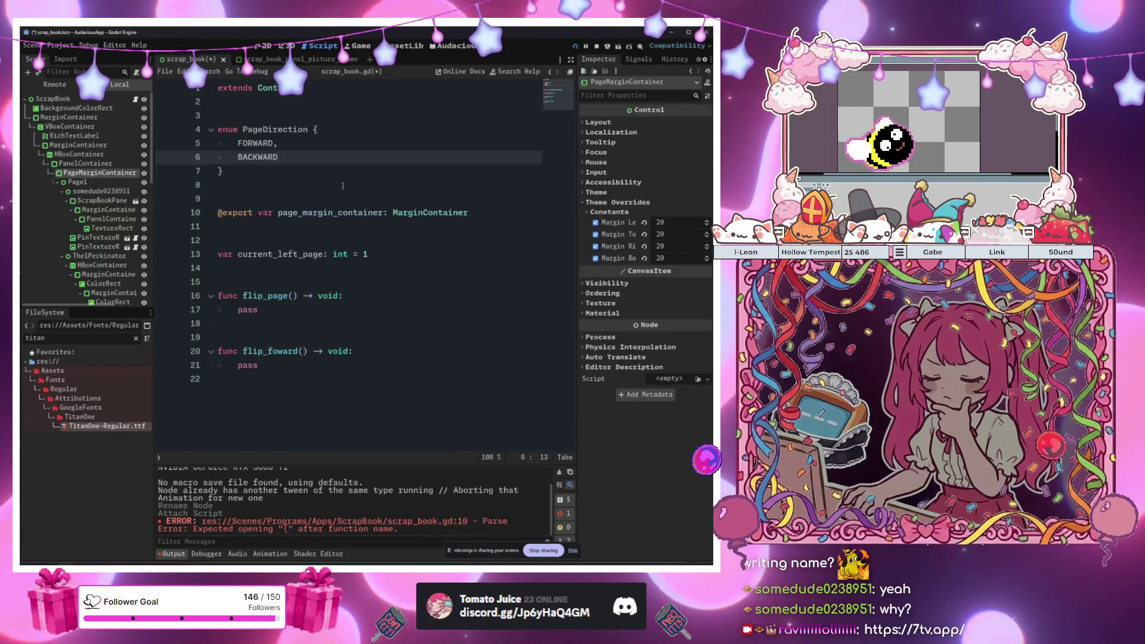
pyautogui.press('Down')
pyautogui.press('Down')
pyautogui.press('Down')
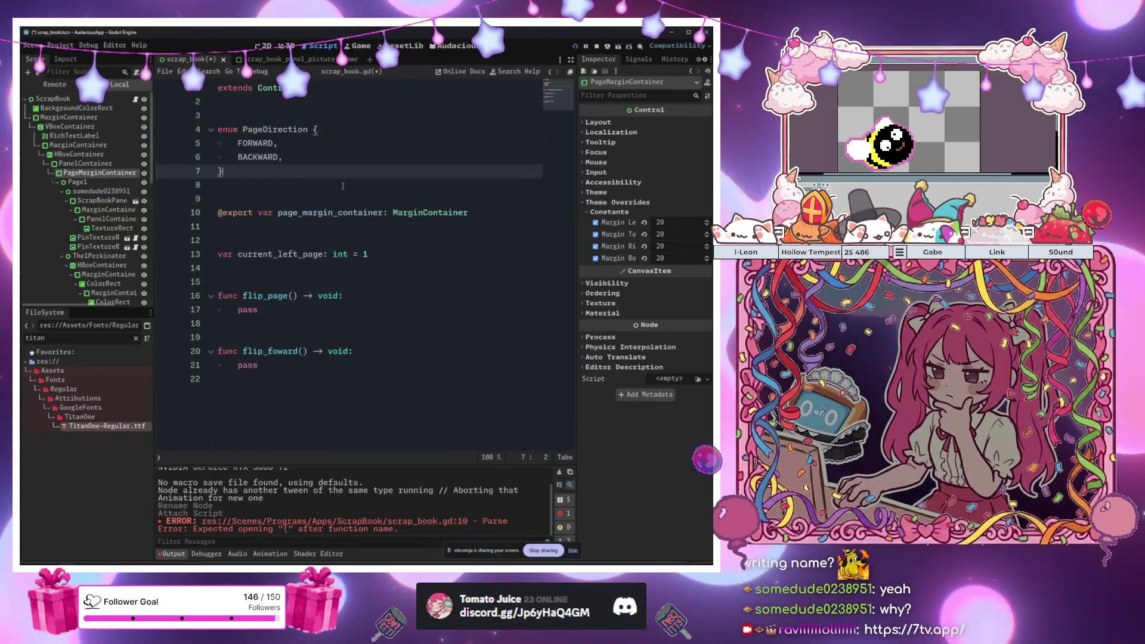
pyautogui.press('Up')
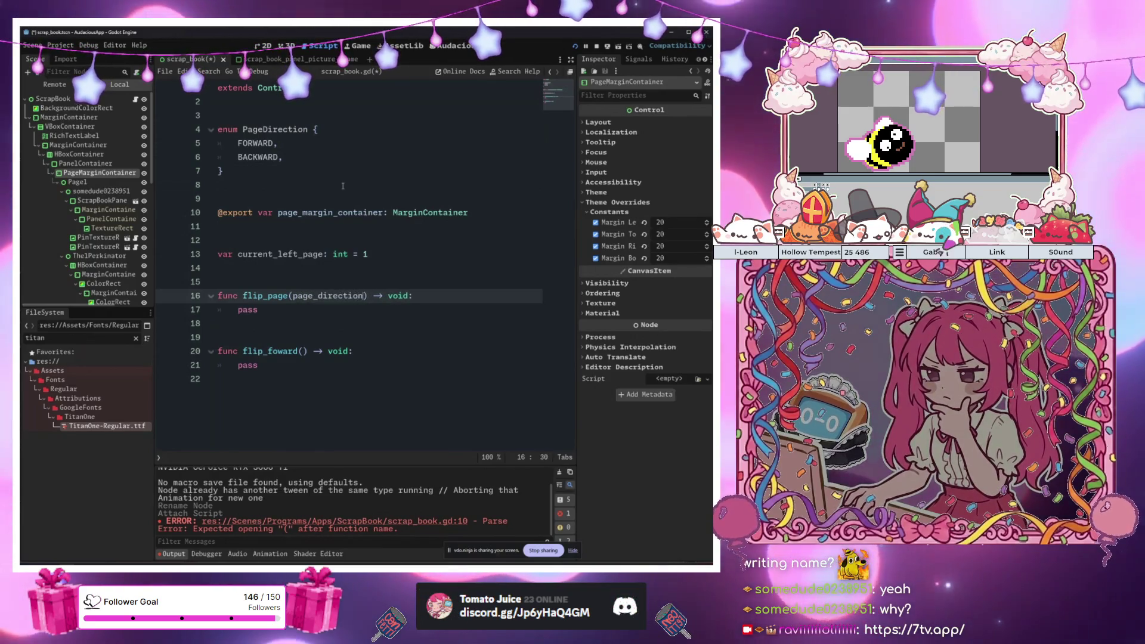
# Step: Give flip_page a page_direction: PageDirection parameter
pyautogui.write('n: ')
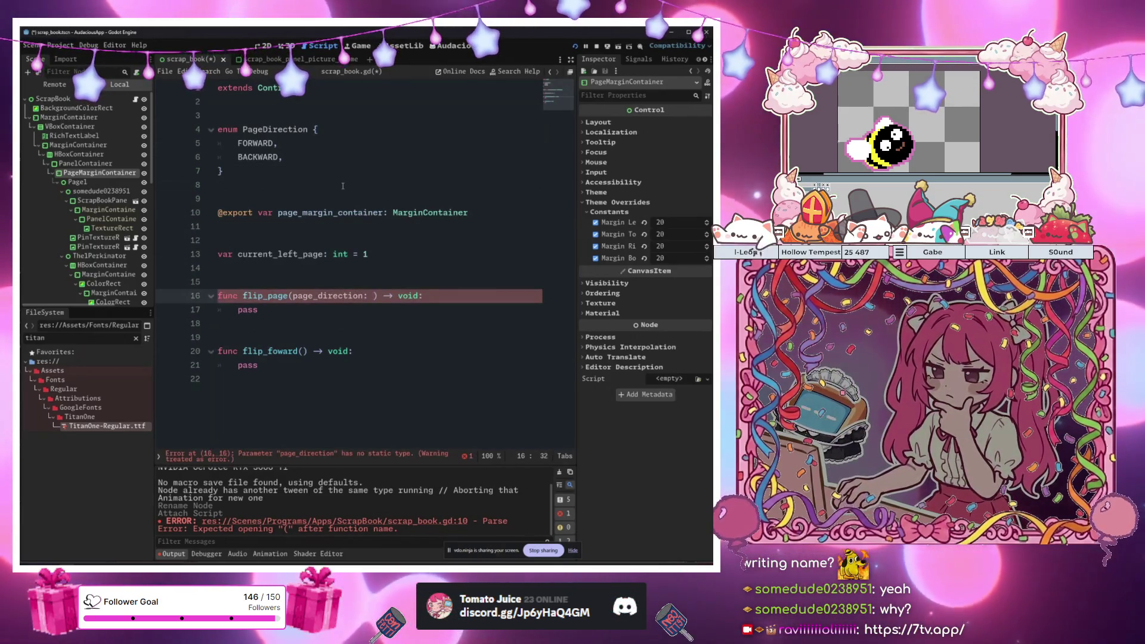
pyautogui.write('Pag')
pyautogui.press('Return')
pyautogui.press('Down')
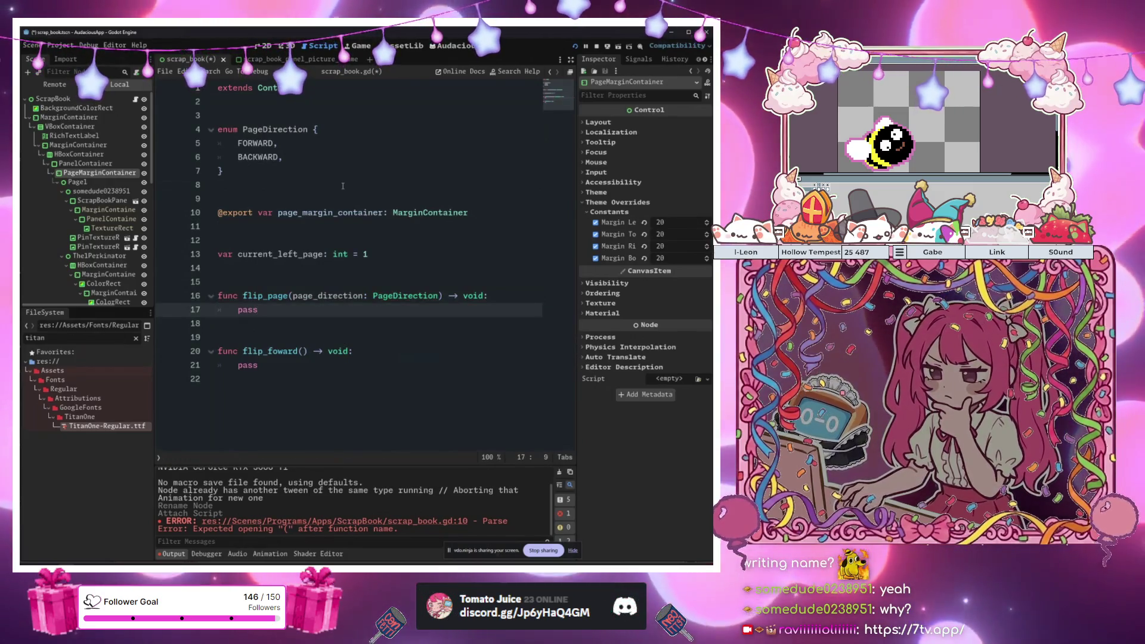
pyautogui.press('Down')
pyautogui.press('Down')
pyautogui.press('Down')
pyautogui.press('End')
pyautogui.press('Up')
pyautogui.press('Up')
pyautogui.press('Up')
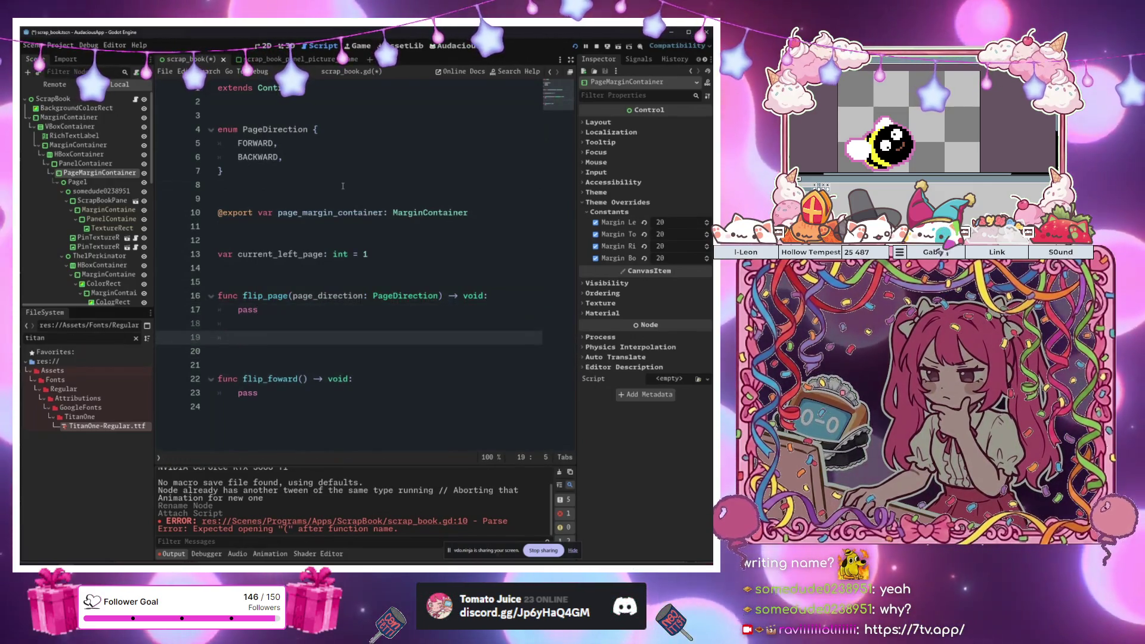
# Step: Replace flip_page's pass placeholder with 'match page_direction:'
pyautogui.press('BackSpace')
pyautogui.press('BackSpace')
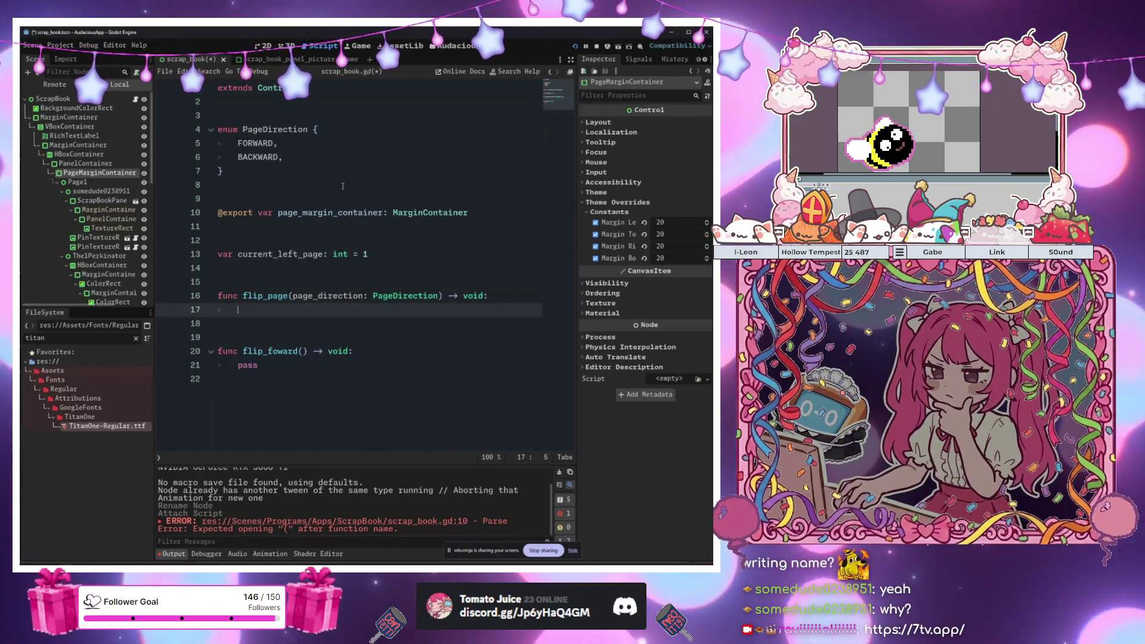
pyautogui.write('mat')
pyautogui.press('BackSpace')
pyautogui.press('BackSpace')
pyautogui.press('BackSpace')
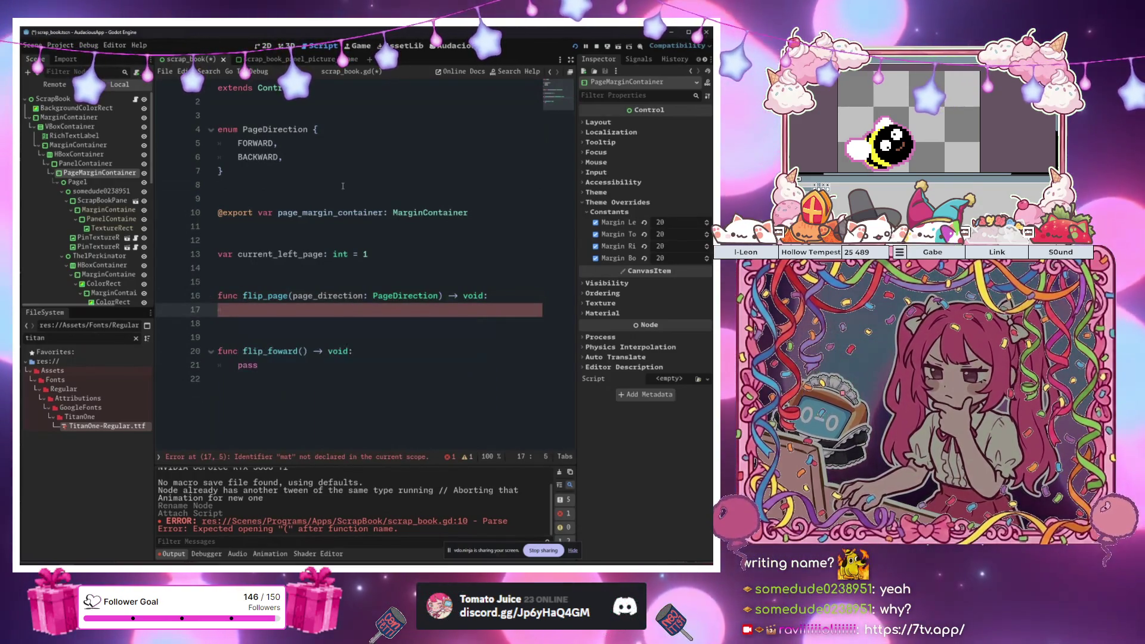
pyautogui.write('if pag')
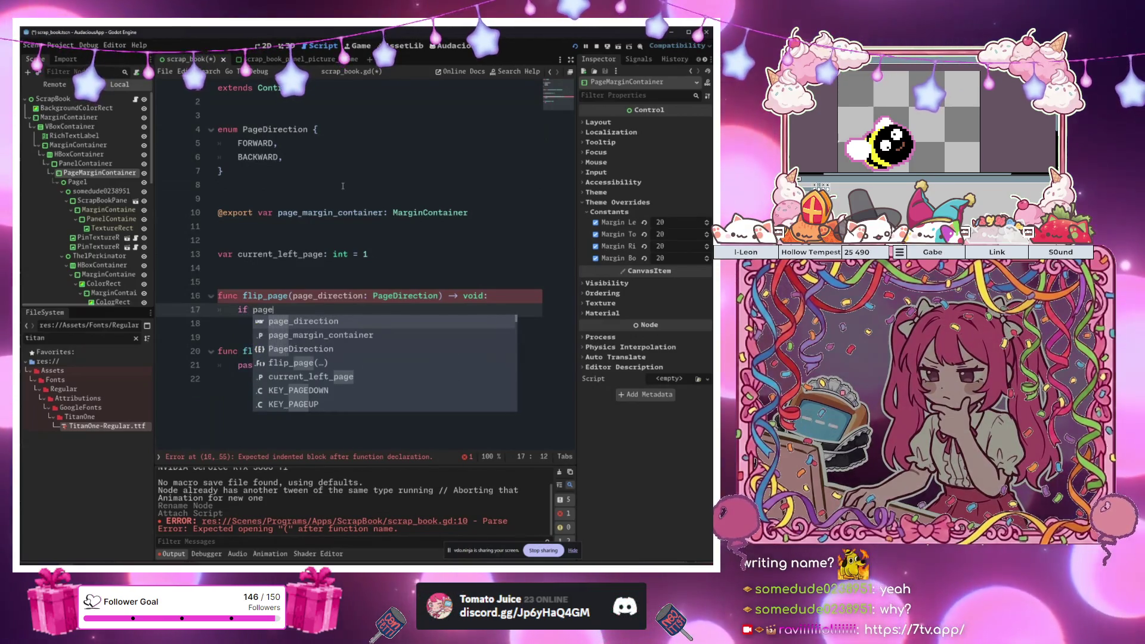
pyautogui.write('e')
pyautogui.press('BackSpace')
pyautogui.press('BackSpace')
pyautogui.press('BackSpace')
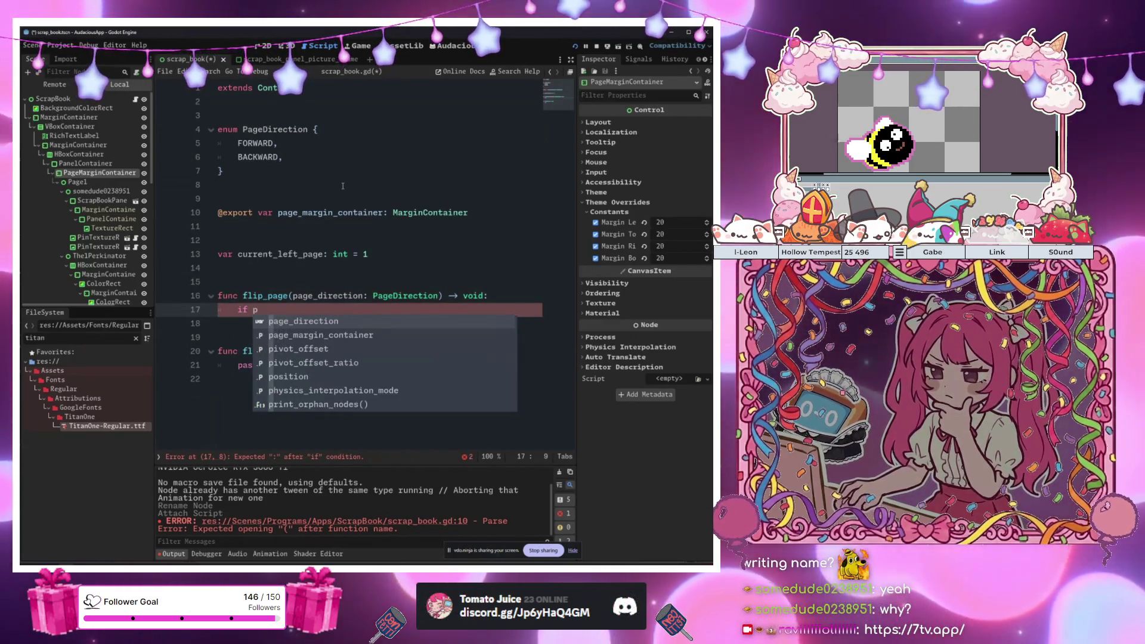
pyautogui.press('Return')
pyautogui.write('== PageDirection.')
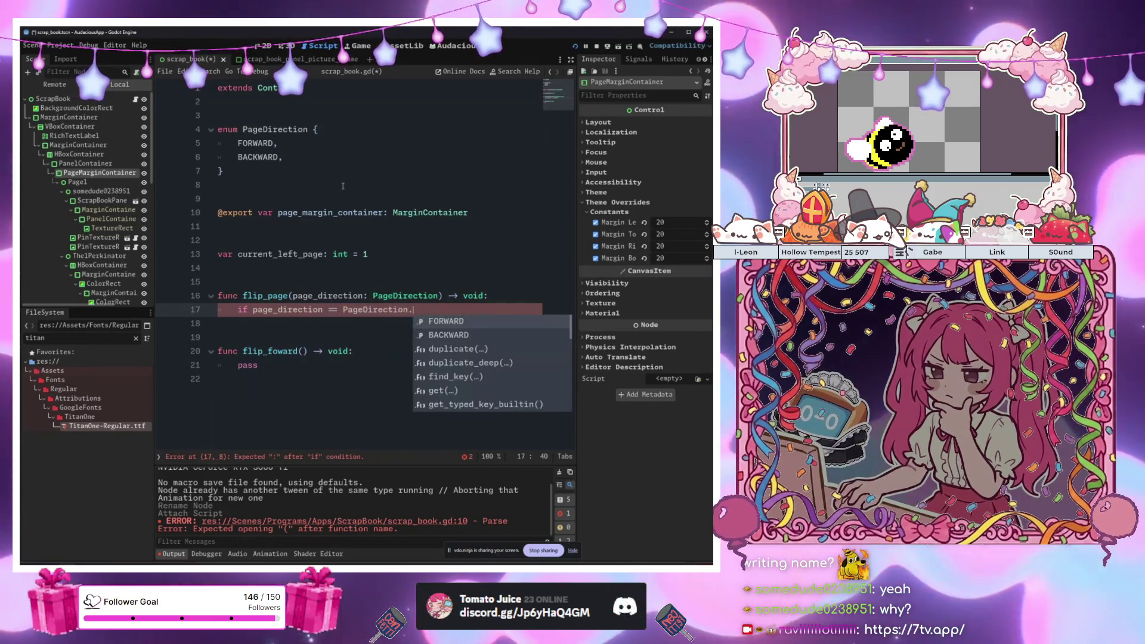
pyautogui.press('BackSpace')
pyautogui.press('BackSpace')
pyautogui.press('BackSpace')
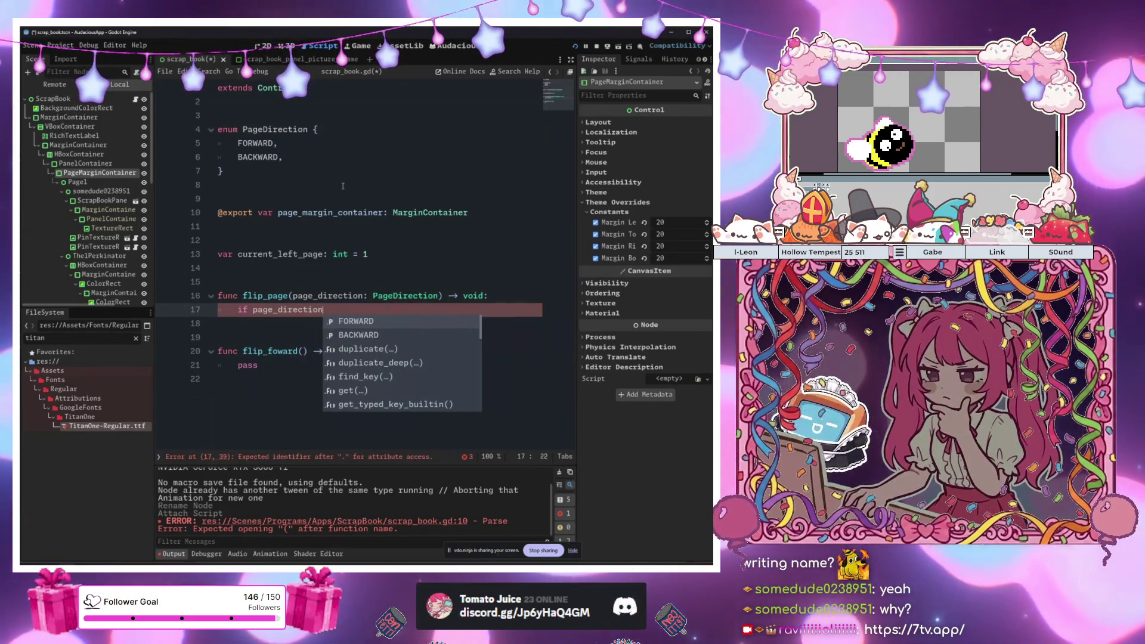
pyautogui.press('BackSpace')
pyautogui.press('BackSpace')
pyautogui.press('BackSpace')
pyautogui.write('match ')
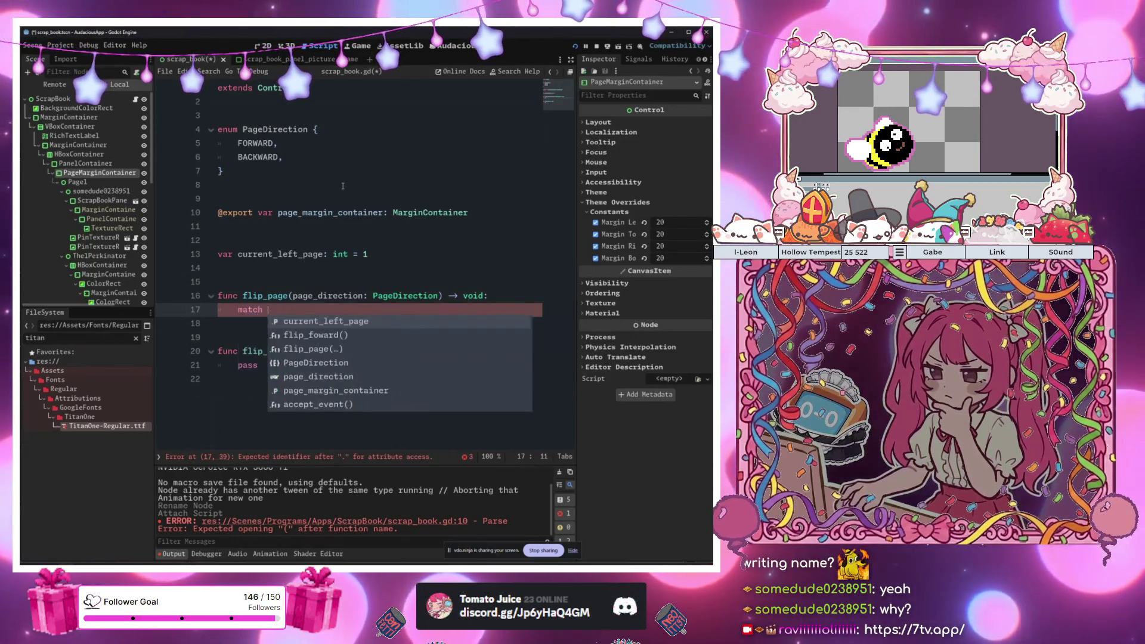
pyautogui.write('page_direction:')
pyautogui.press('Return')
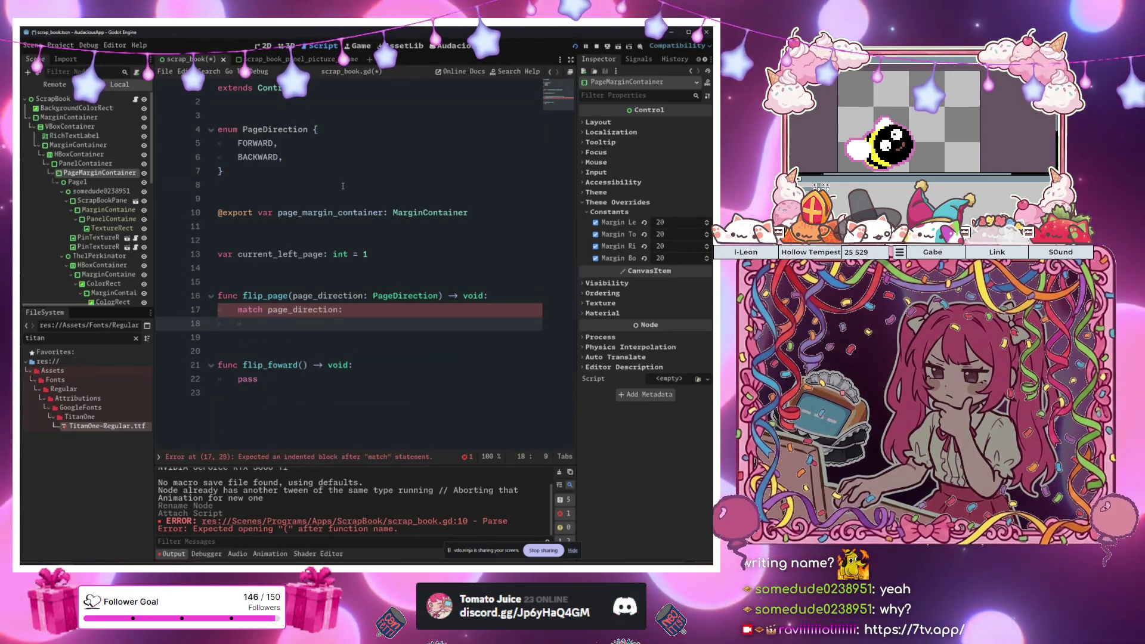
# Step: Add a PageDirection.FORWARD match branch that calls flip_foward()
pyautogui.write('PageDirection.')
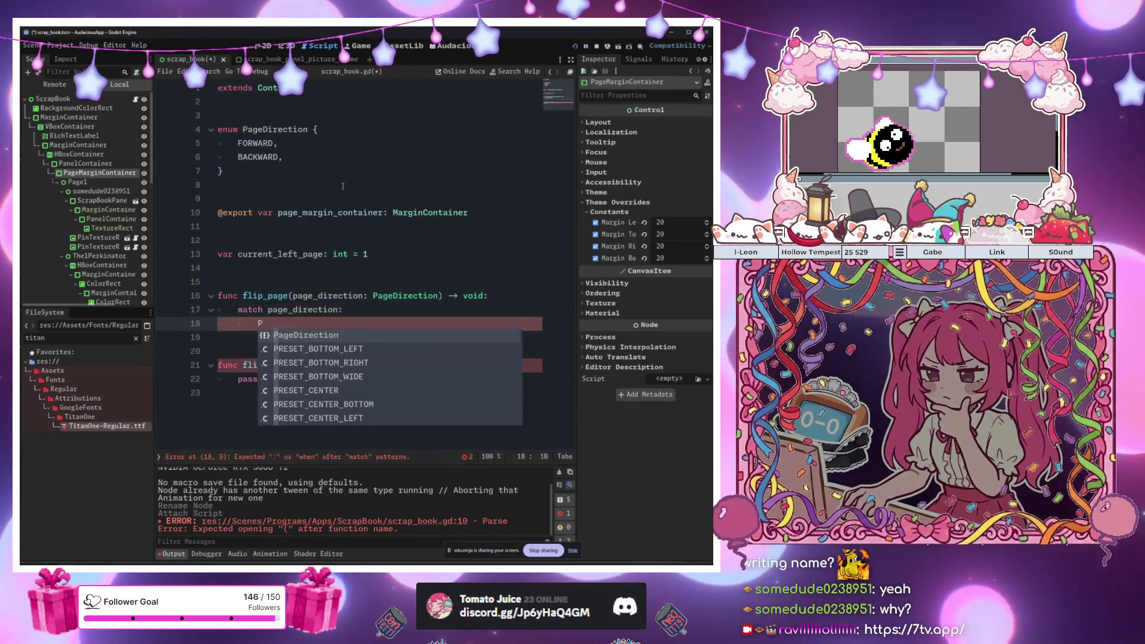
pyautogui.press('Return')
pyautogui.write(':')
pyautogui.press('Return')
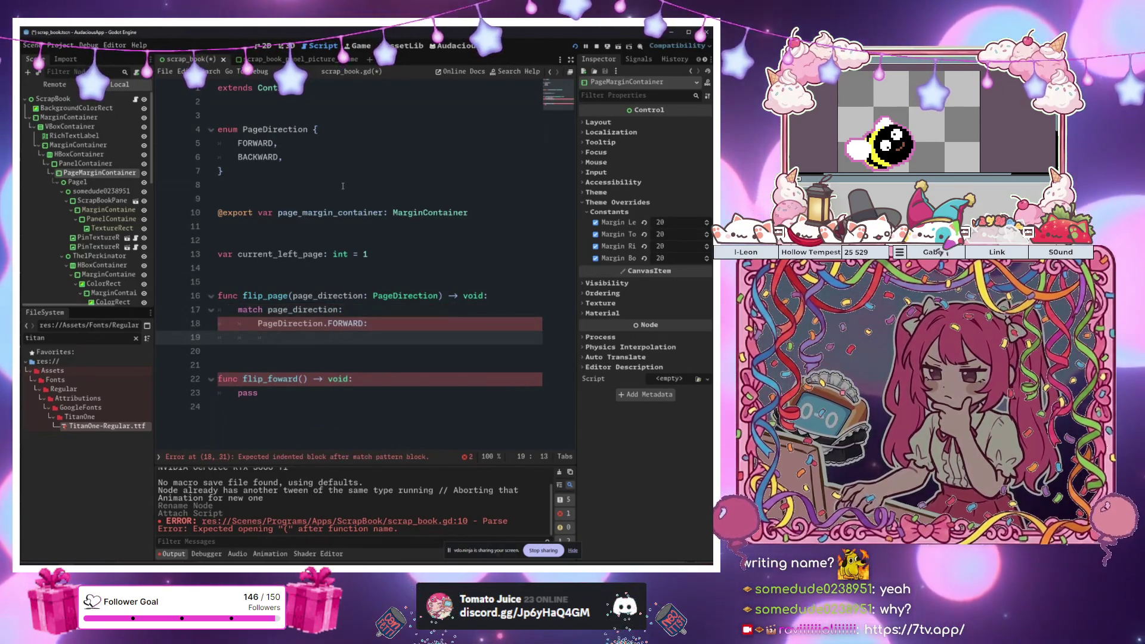
pyautogui.write('flip')
pyautogui.press('Return')
pyautogui.press('Return')
pyautogui.press('BackSpace')
pyautogui.press('Return')
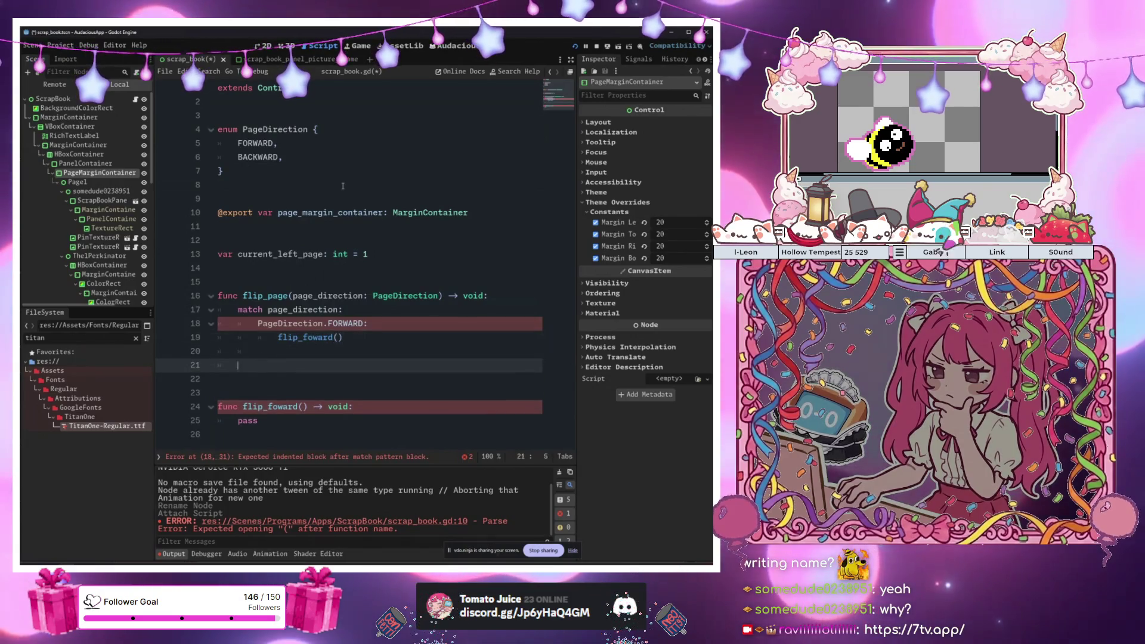
pyautogui.press('BackSpace')
pyautogui.press('BackSpace')
# Step: Add a PageDirection.BACKWARD match branch that calls flip_background()
pyautogui.write('PageDirection')
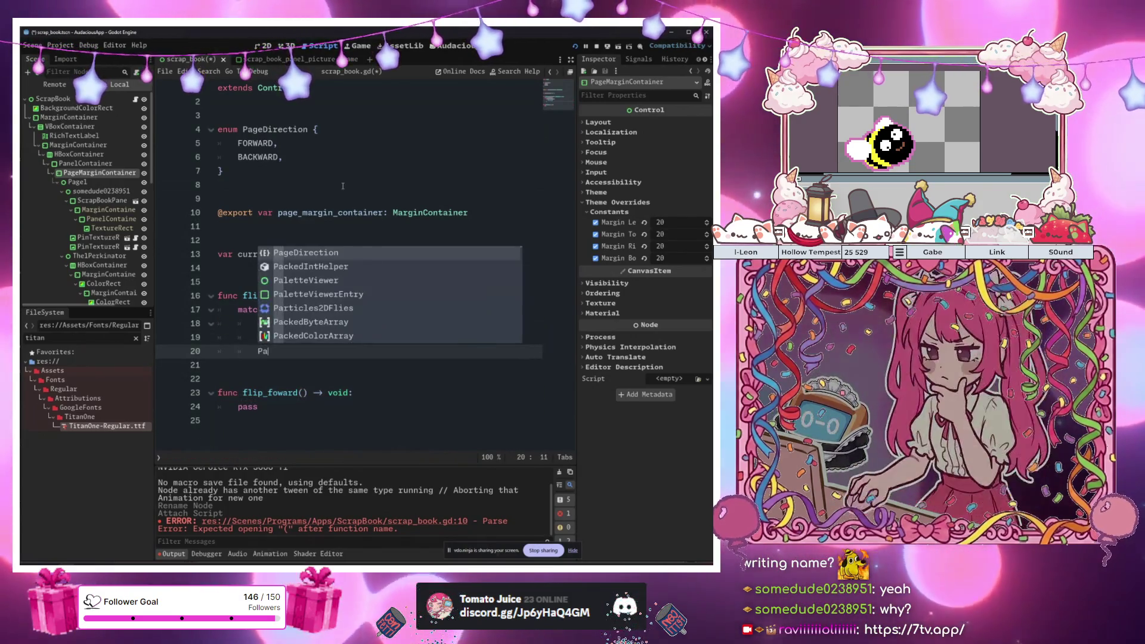
pyautogui.write('.')
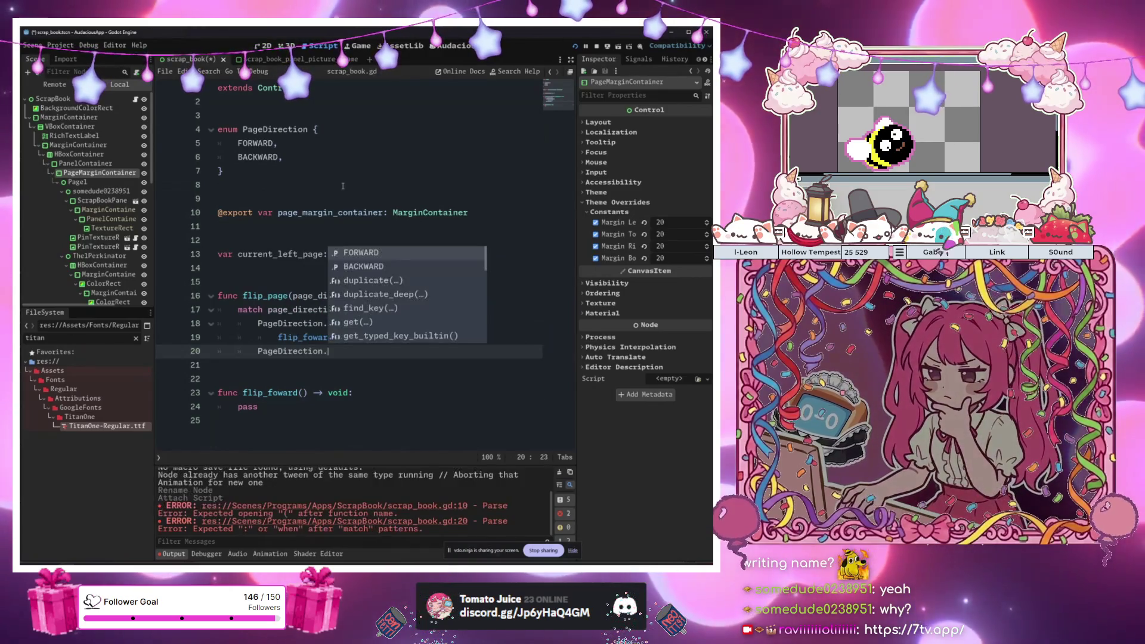
pyautogui.press('Down')
pyautogui.press('Return')
pyautogui.press('Return')
pyautogui.write('flip')
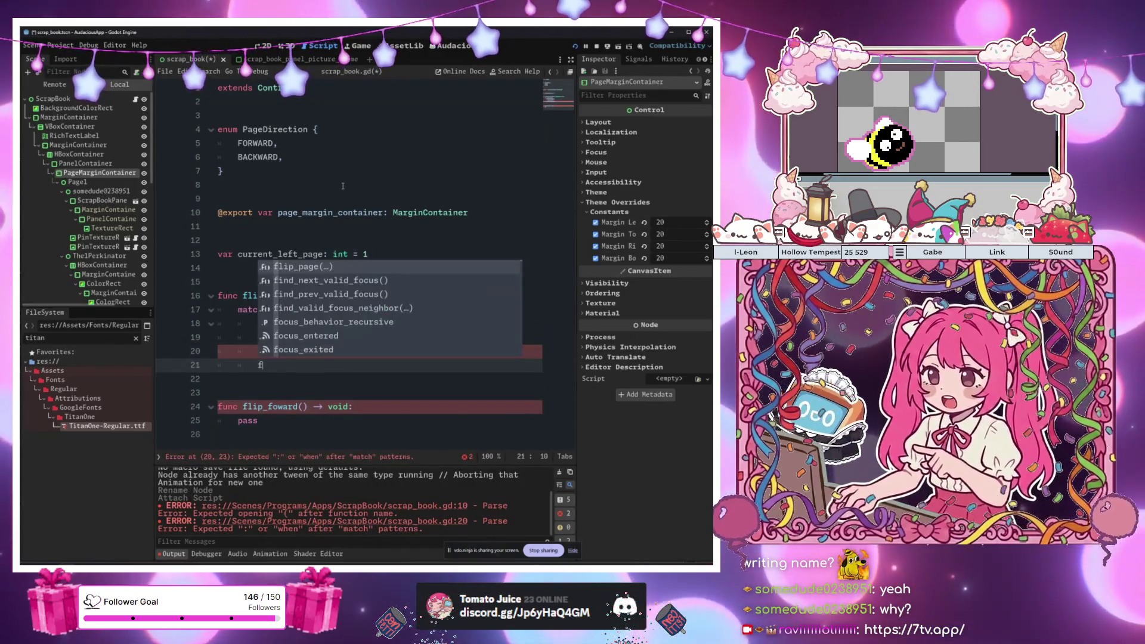
pyautogui.press('Return')
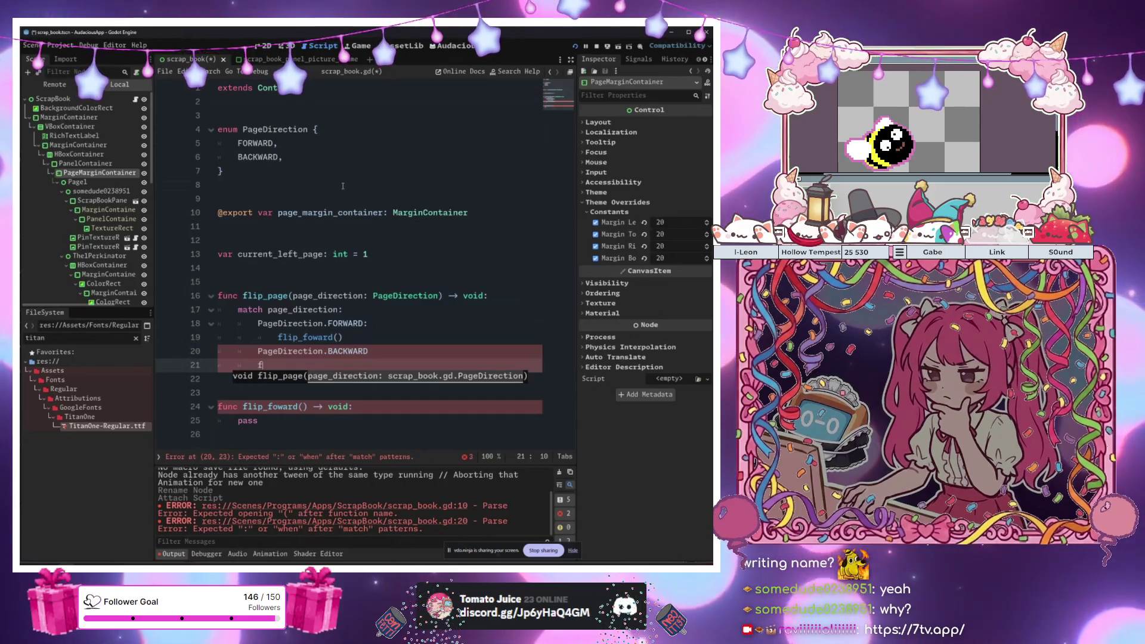
pyautogui.write('flip_backgor')
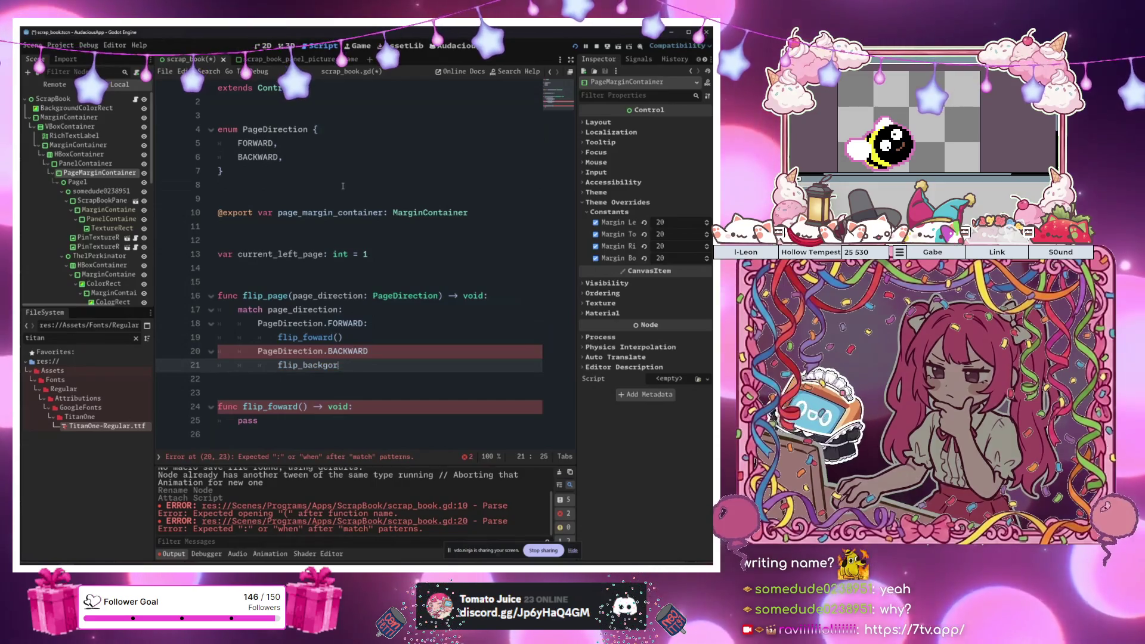
# Step: Start a new 'func flip_backward() -> void:' at the end of the script
pyautogui.press('Down')
pyautogui.press('Down')
pyautogui.press('Down')
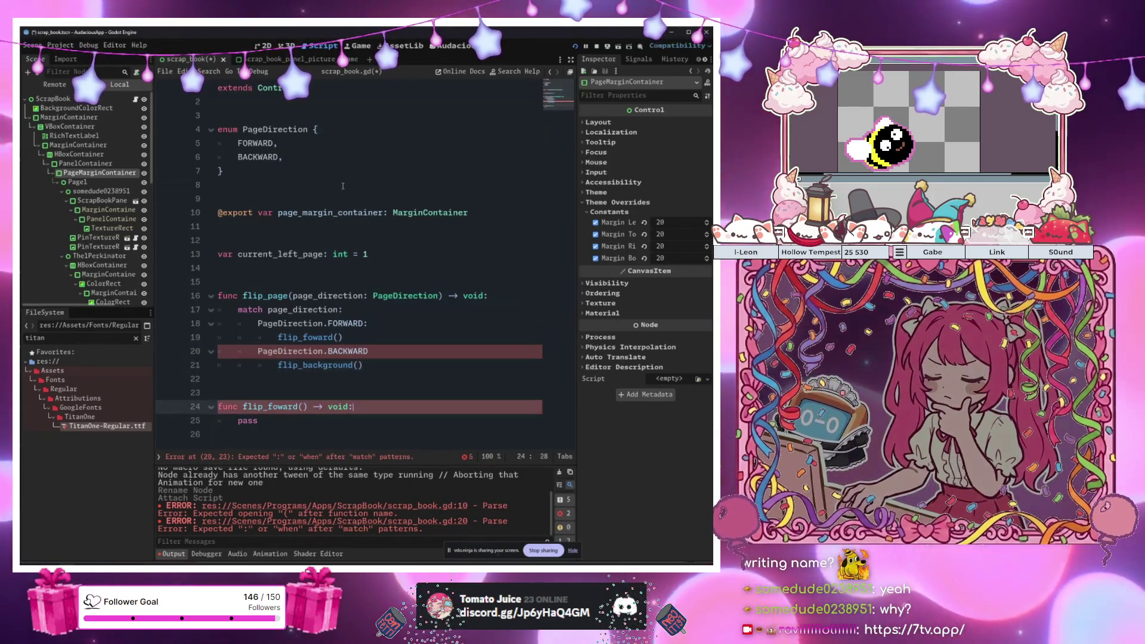
pyautogui.press('Return')
pyautogui.write('fu c')
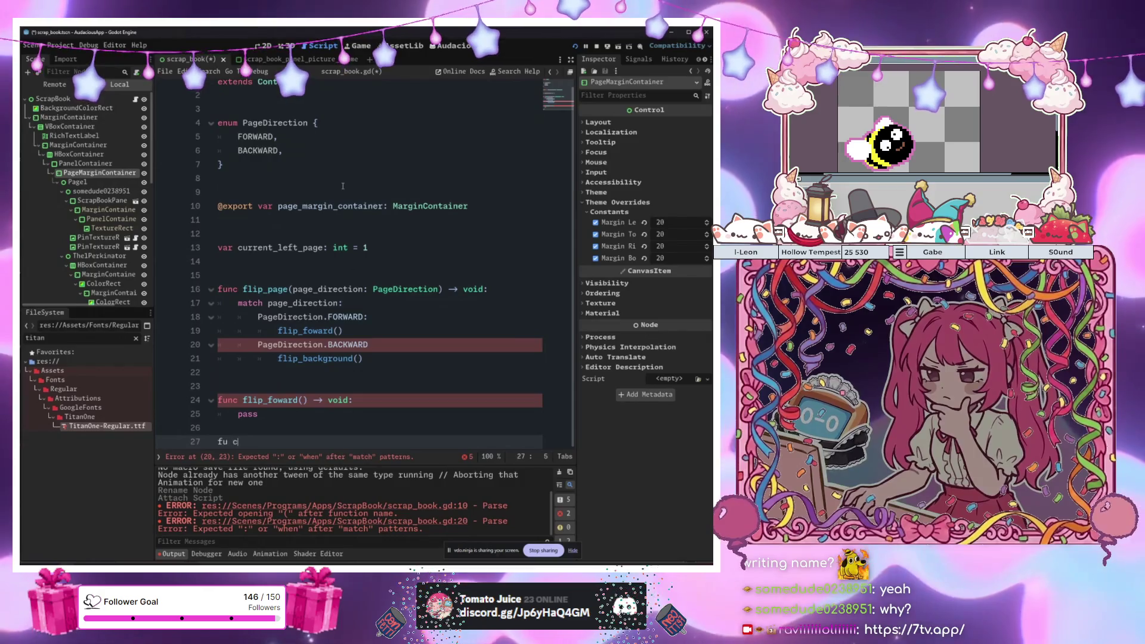
pyautogui.write('nc flip_backward() ')
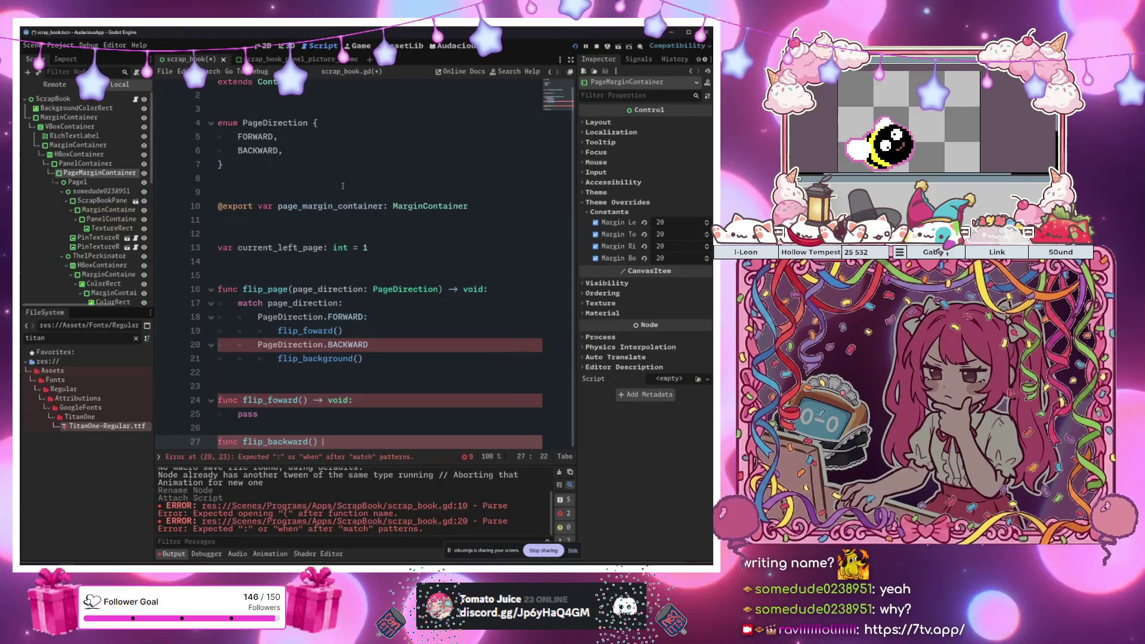
pyautogui.write('-> void:')
# Step: Give flip_backward a pass body and a blank line separating it from flip_foward
pyautogui.press('Return')
pyautogui.write('pass')
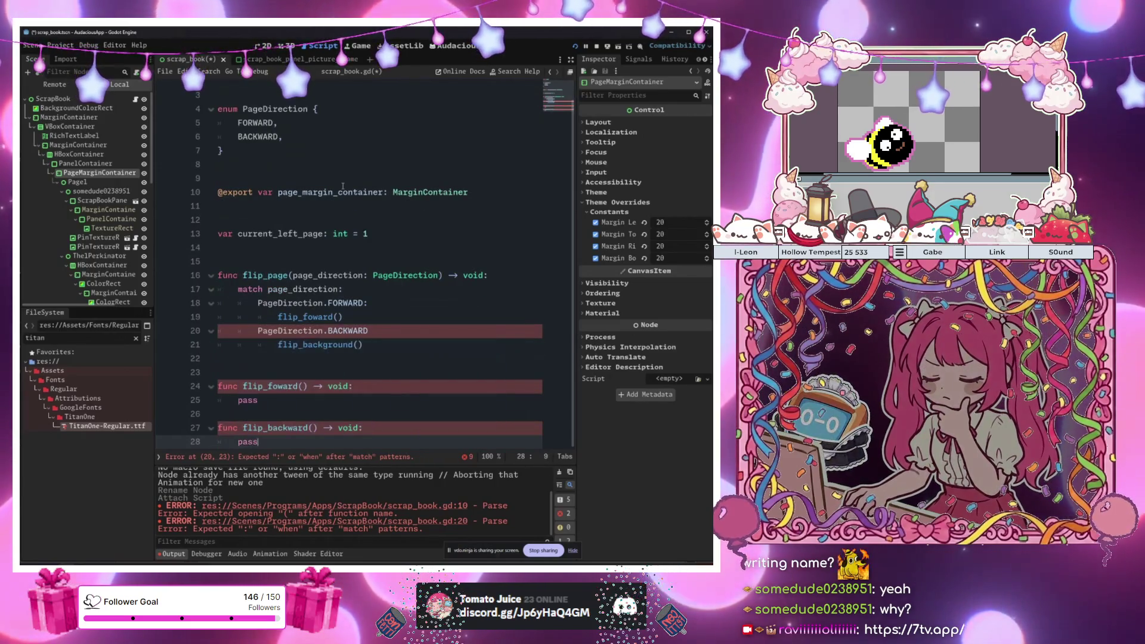
pyautogui.press('Up')
pyautogui.press('Home')
pyautogui.press('Return')
pyautogui.press('Up')
pyautogui.press('Up')
pyautogui.press('Up')
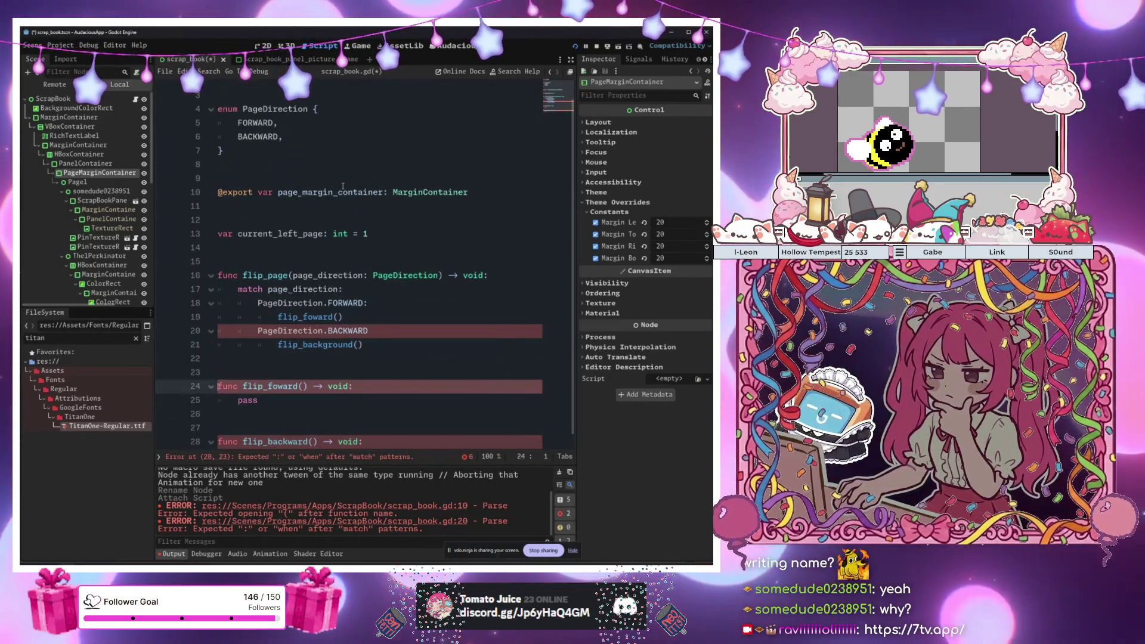
pyautogui.press('Up')
pyautogui.press('Up')
pyautogui.press('Up')
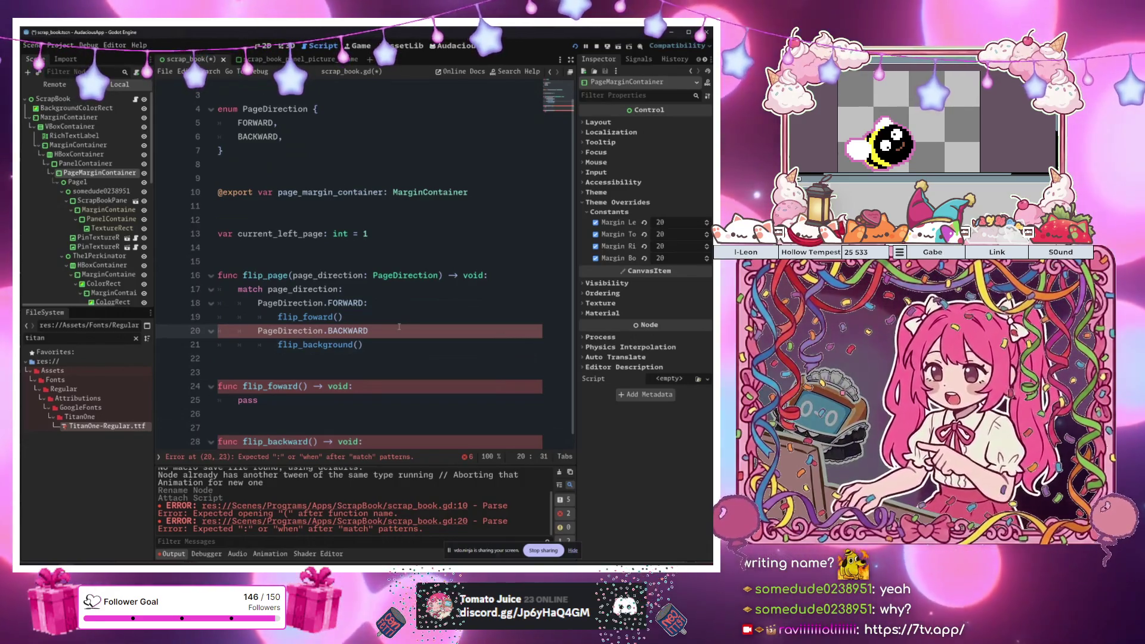
# Step: Add the missing colon after PageDirection.BACKWARD and change flip_background() to flip_backward()
pyautogui.click(399, 327)
pyautogui.write(':')
pyautogui.scroll(-1, 399, 327)
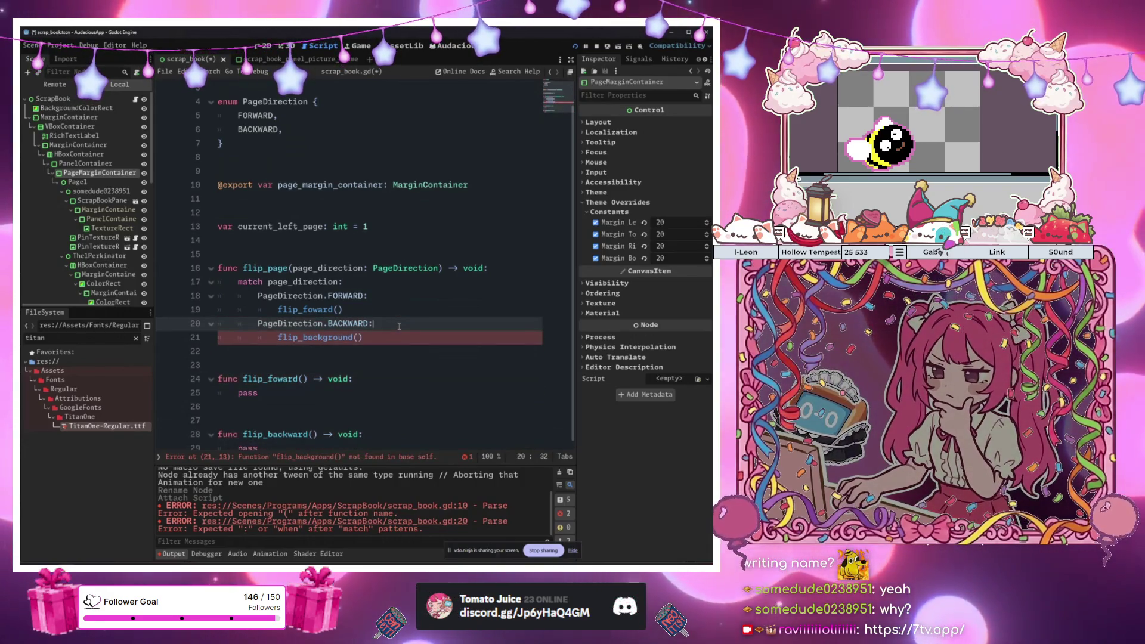
pyautogui.click(389, 356)
pyautogui.moveTo(353, 337); pyautogui.dragTo(325, 340)
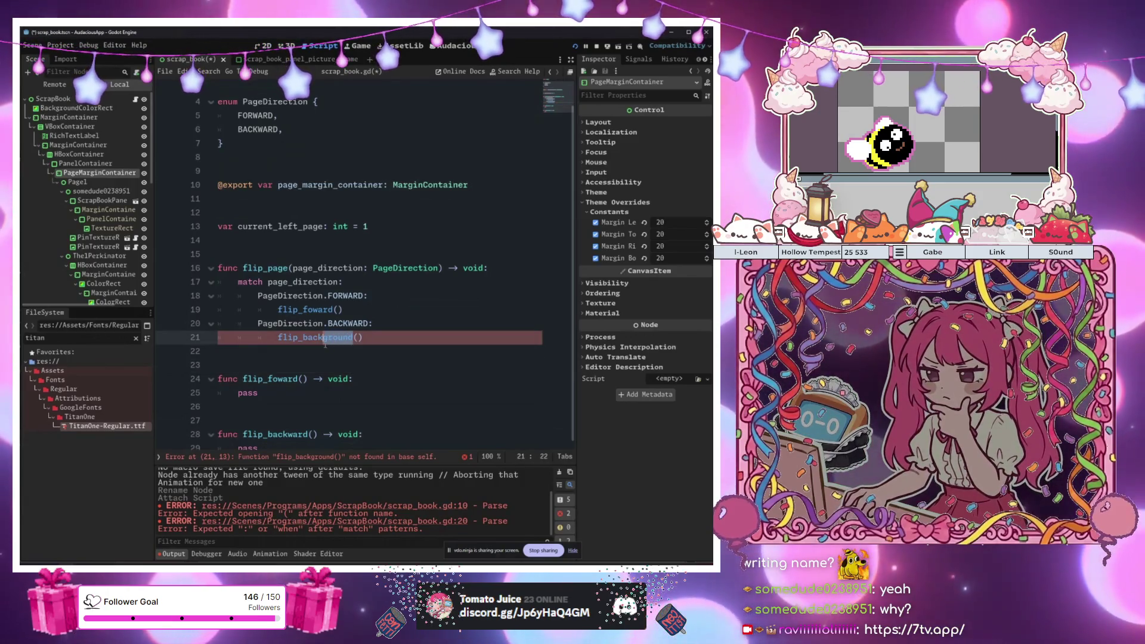
pyautogui.write('war')
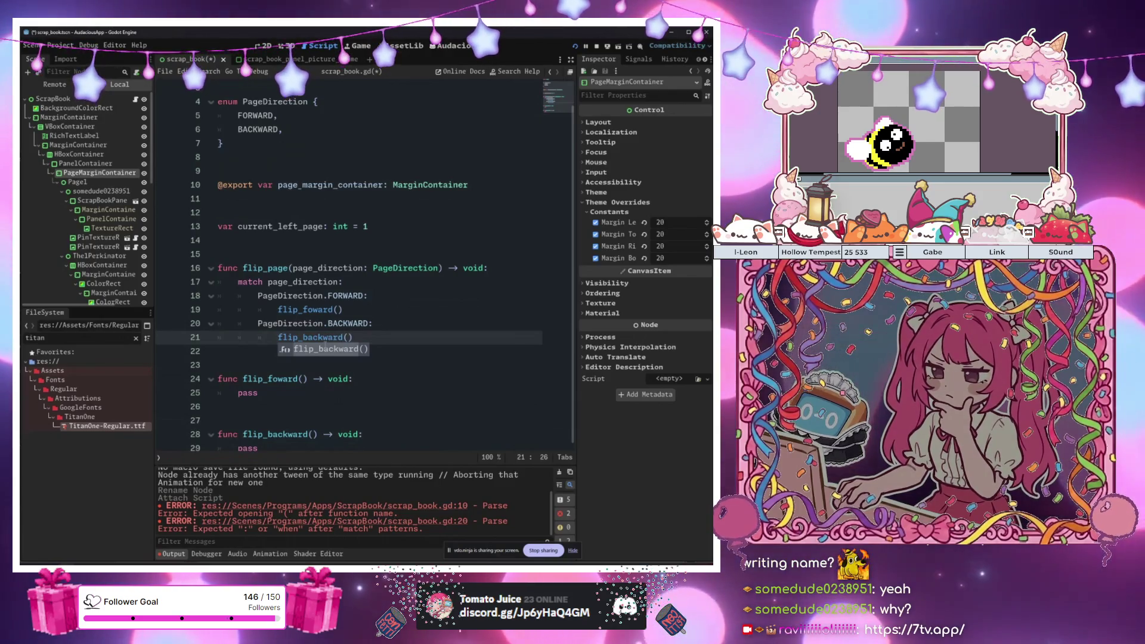
pyautogui.press('Escape')
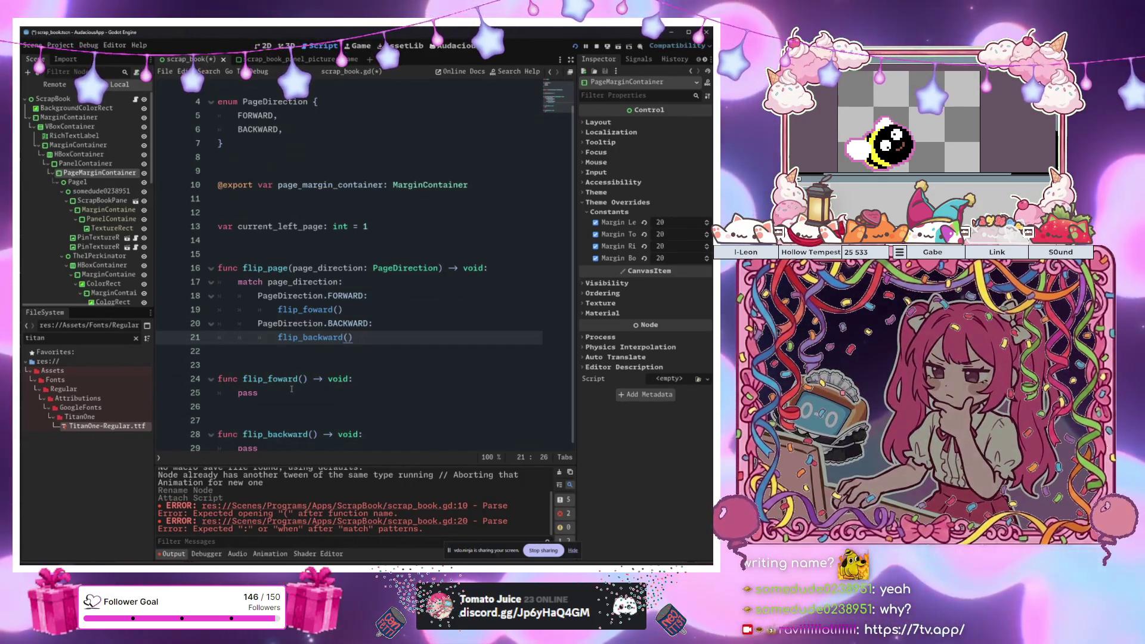
# Step: Move to the end of the script, then open the stream's loot inventory
pyautogui.click(253, 353)
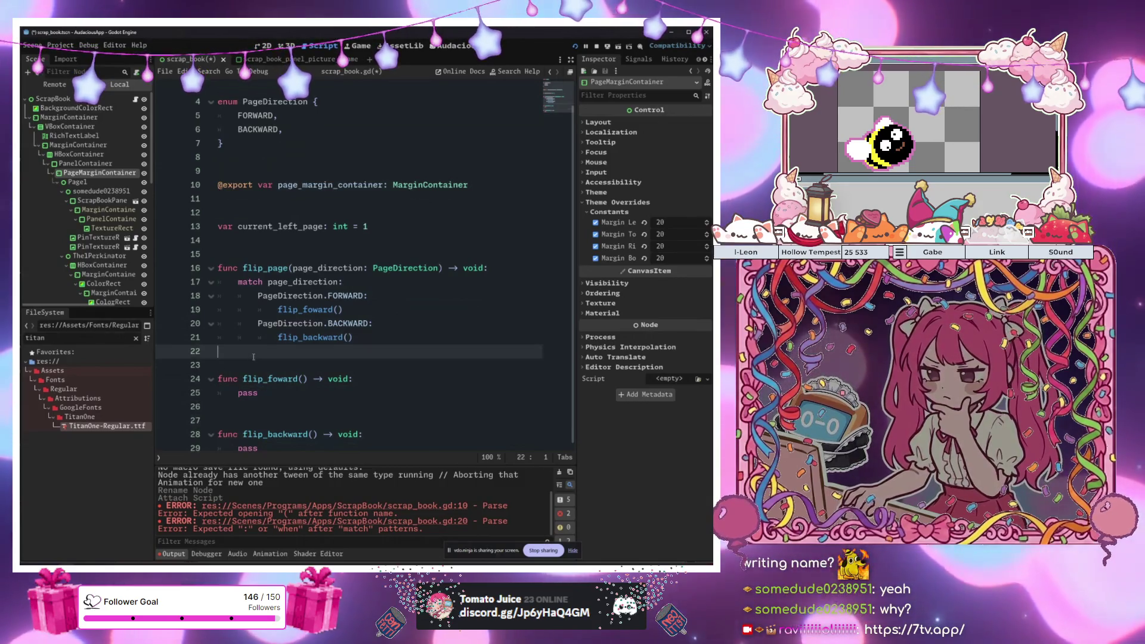
pyautogui.click(323, 401)
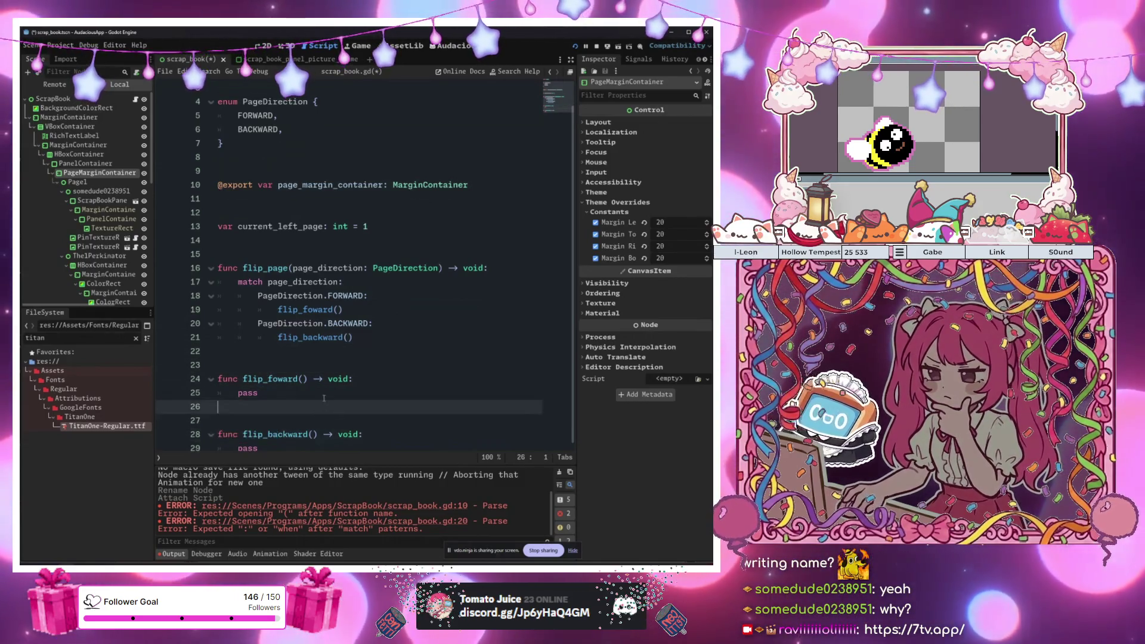
pyautogui.click(327, 448)
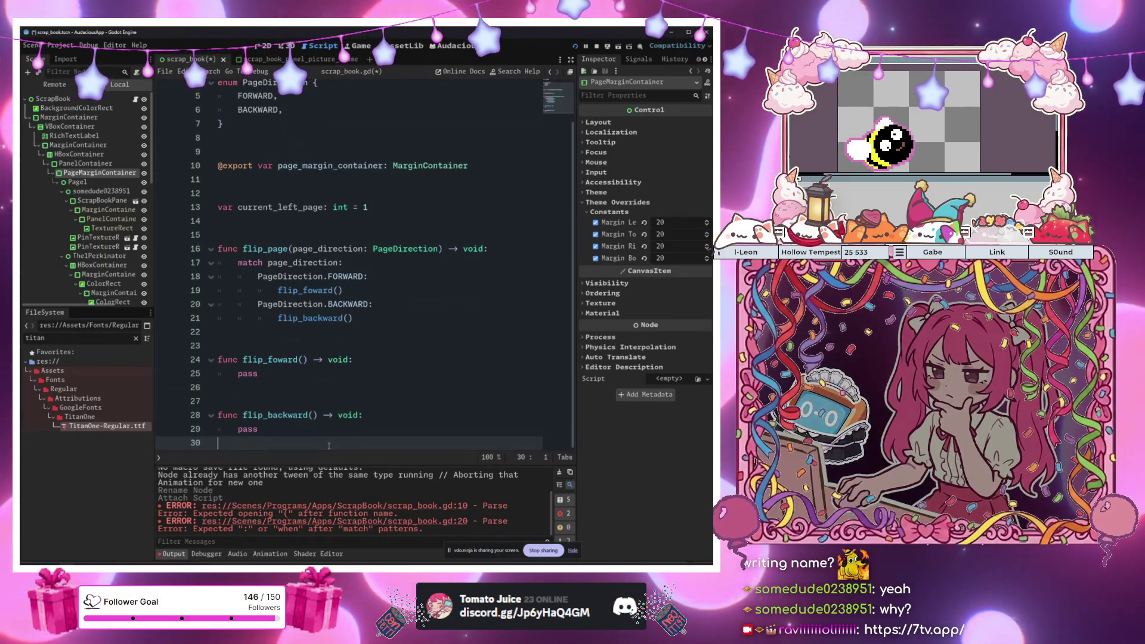
pyautogui.click(900, 252)
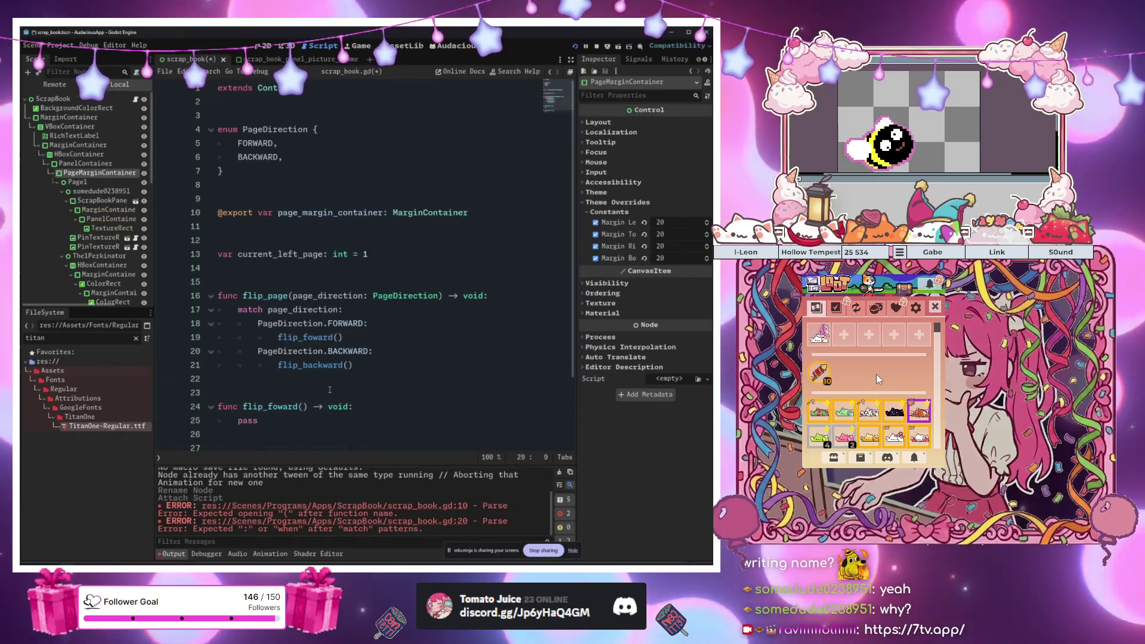
# Step: Add current_left_page += 2 to flip_foward and open a line under its header
pyautogui.scroll(-5, 876, 374)
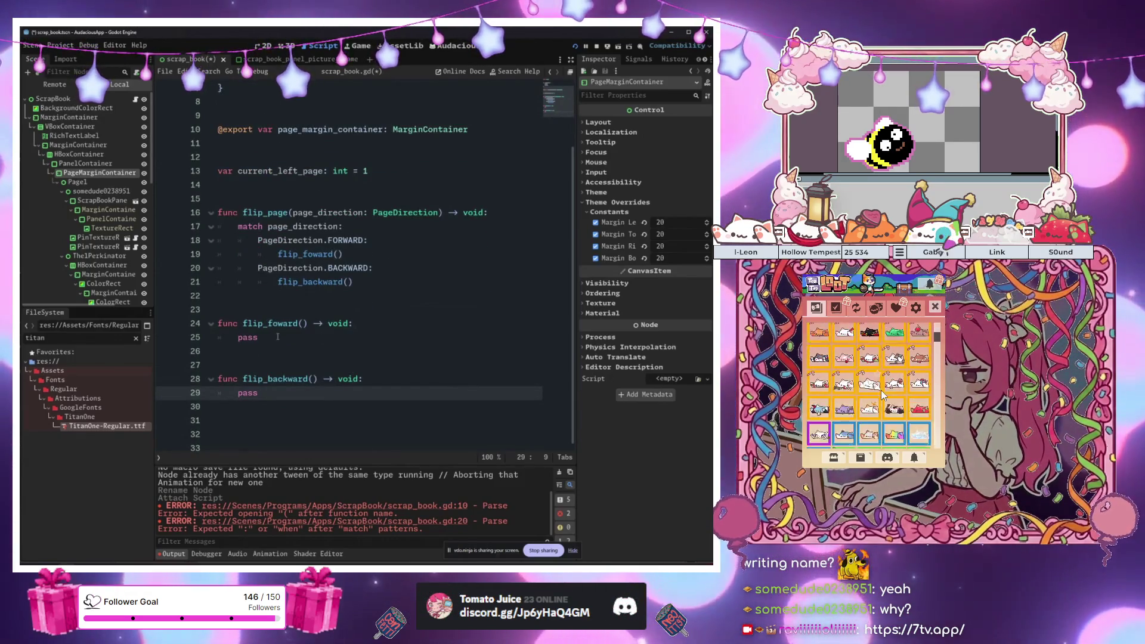
pyautogui.moveTo(937, 337); pyautogui.dragTo(923, 417)
pyautogui.write('current_left_page ')
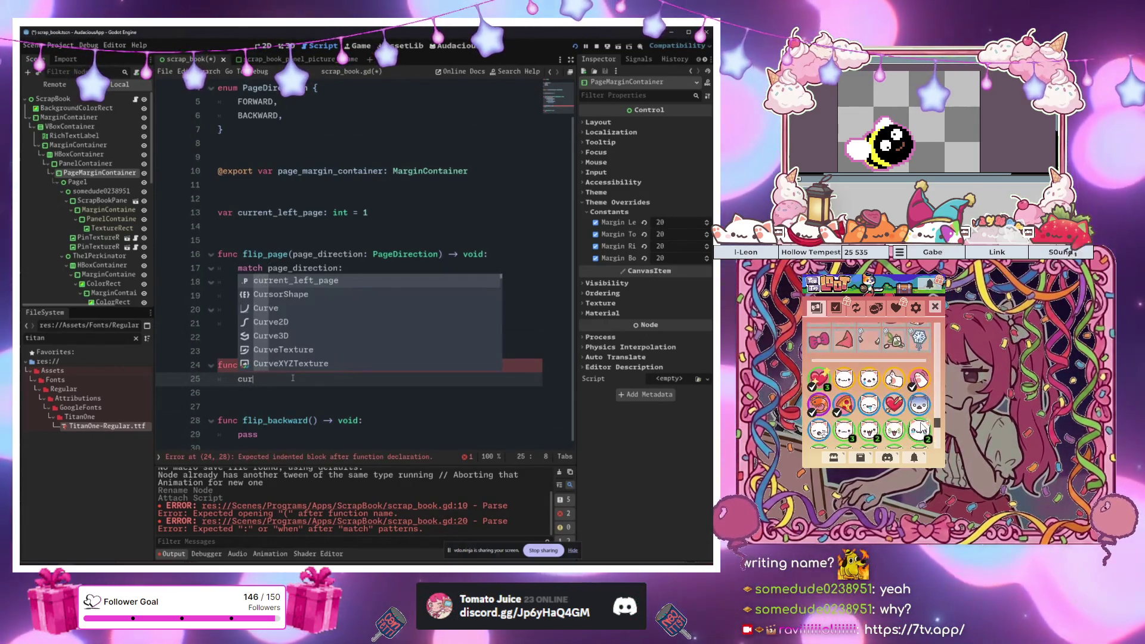
pyautogui.write('+=')
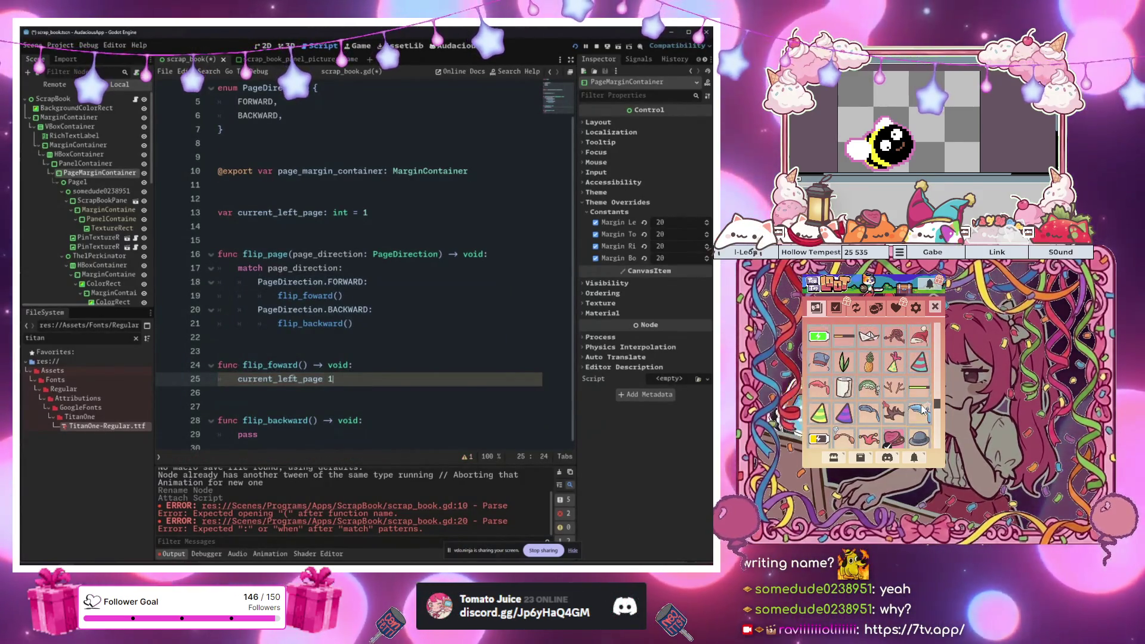
pyautogui.write(' 2')
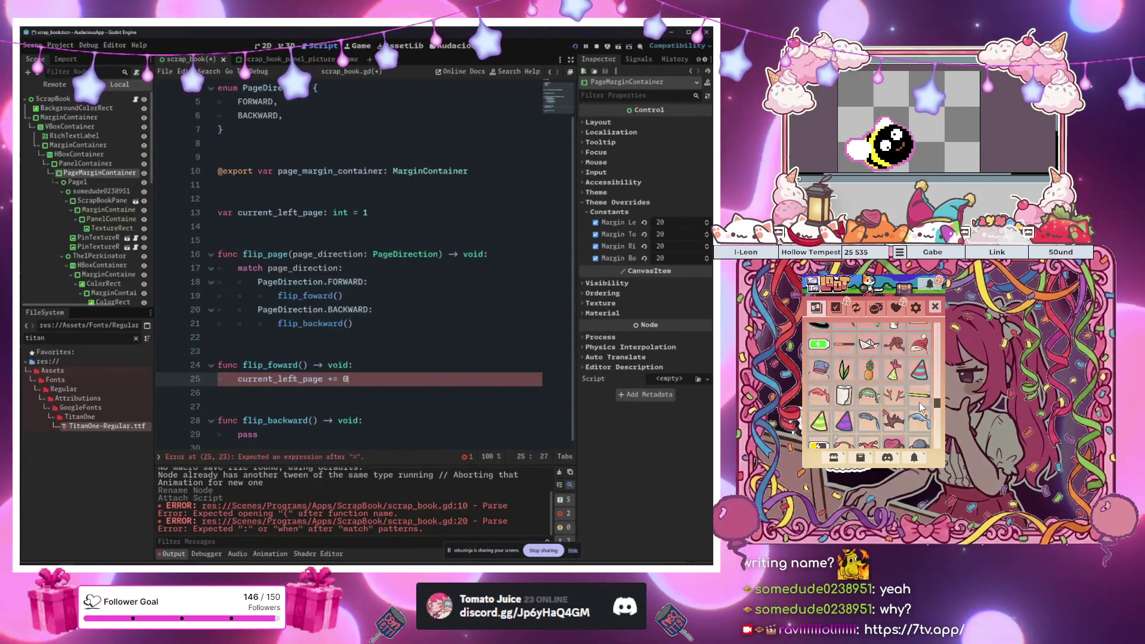
pyautogui.press('Up')
pyautogui.press('Return')
pyautogui.press('Return')
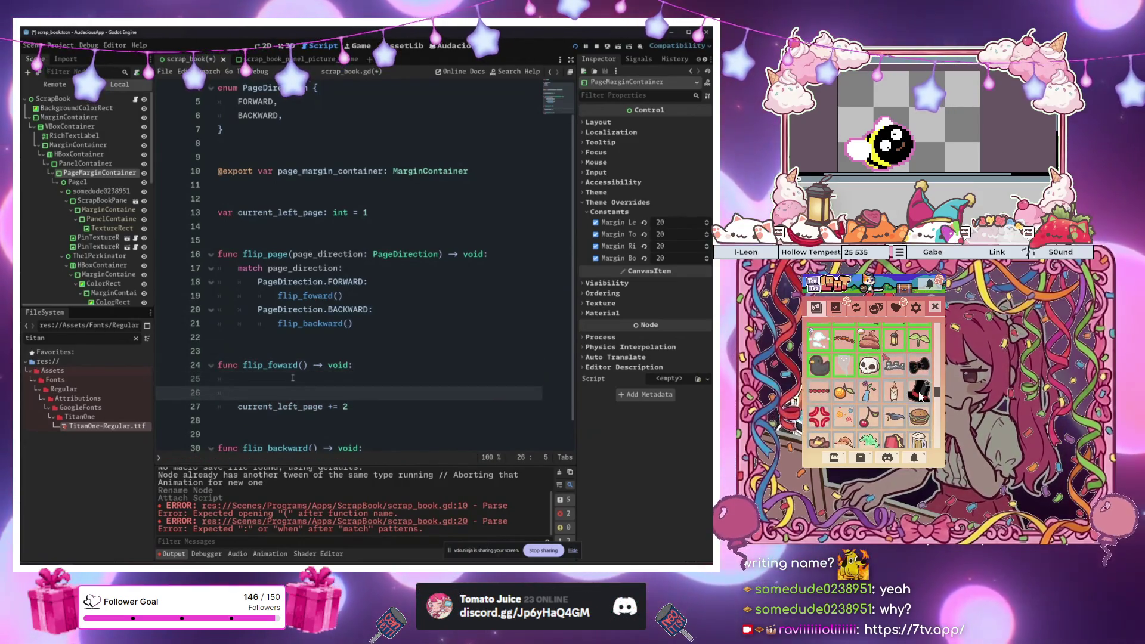
# Step: Insert the early-return check 'if current_left_page == 1: return' at the top of flip_foward
pyautogui.press('Up')
pyautogui.write('if cur')
pyautogui.press('Return')
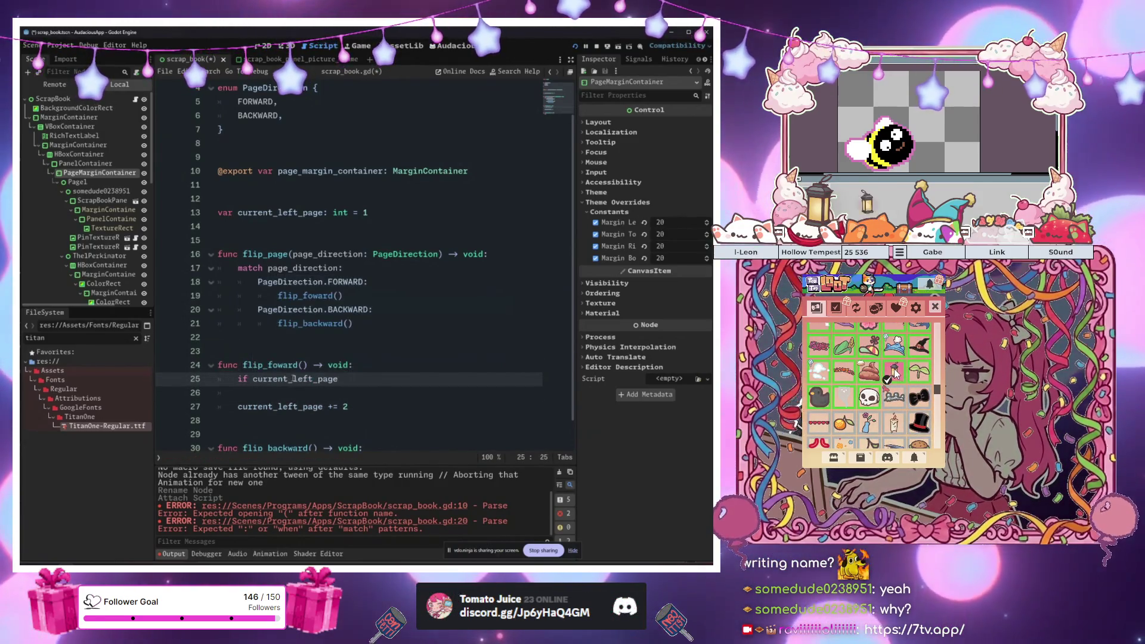
pyautogui.scroll(3, 889, 381)
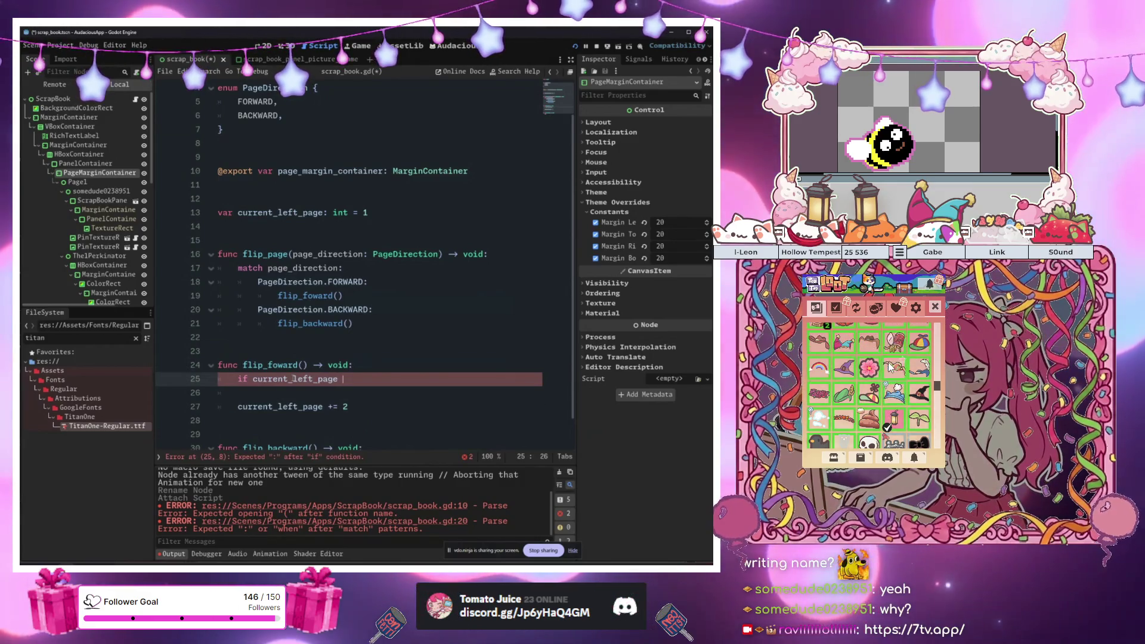
pyautogui.write('== 1:')
pyautogui.press('Return')
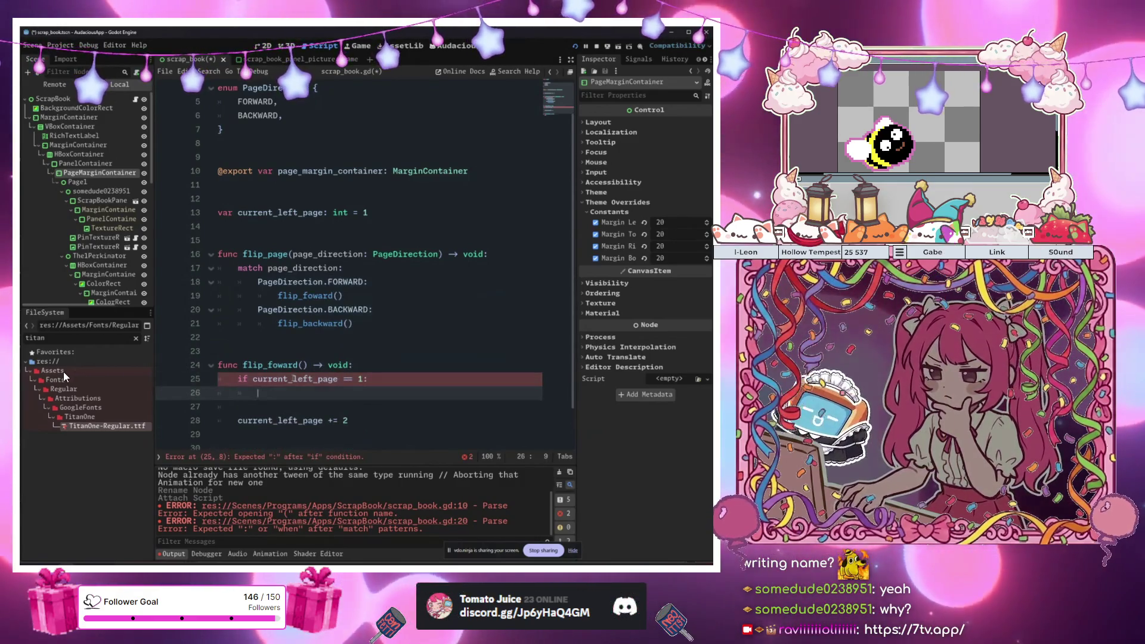
pyautogui.write('retu')
pyautogui.press('Return')
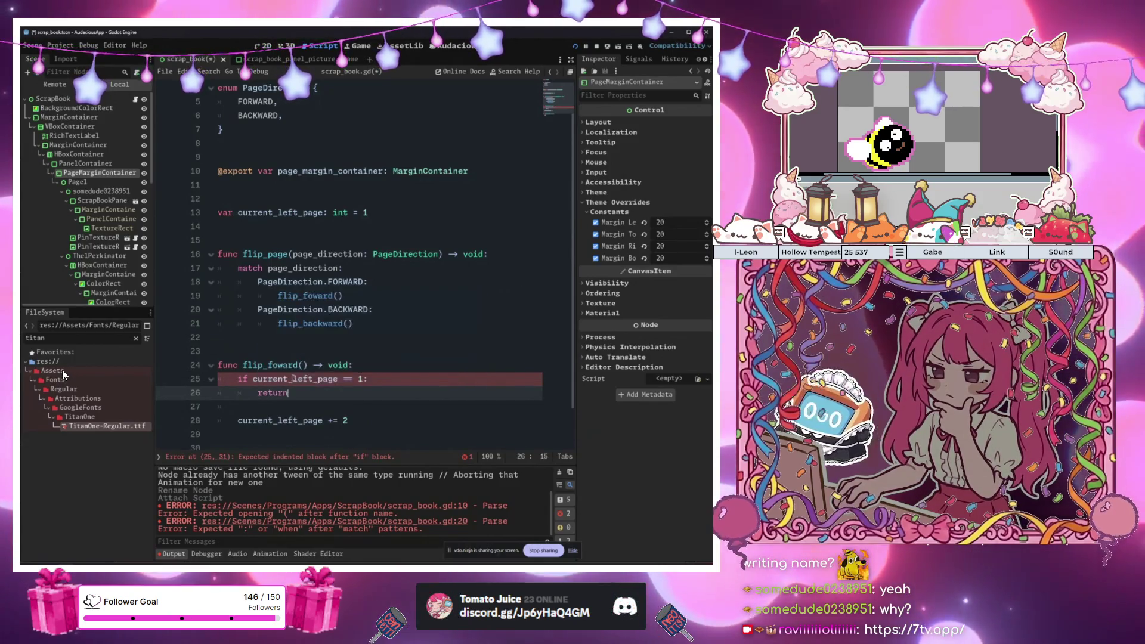
# Step: Remove the extra blank lines before flip_backward and add new lines at the script's end
pyautogui.press('Down')
pyautogui.press('Down')
pyautogui.press('Down')
pyautogui.press('Down')
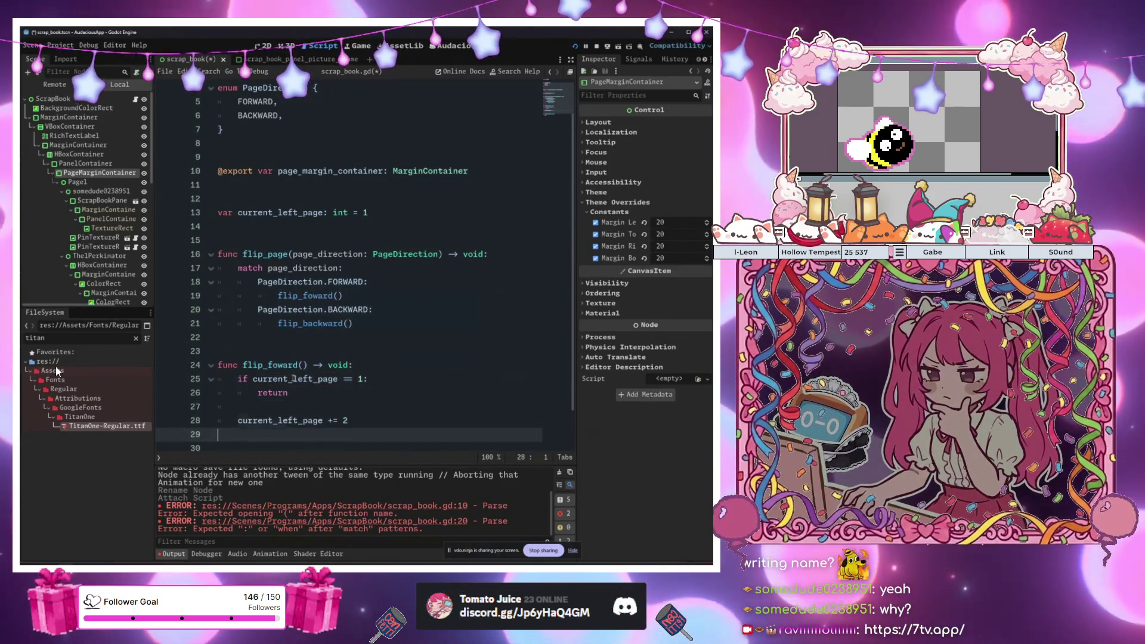
pyautogui.press('Down')
pyautogui.press('Down')
pyautogui.press('Down')
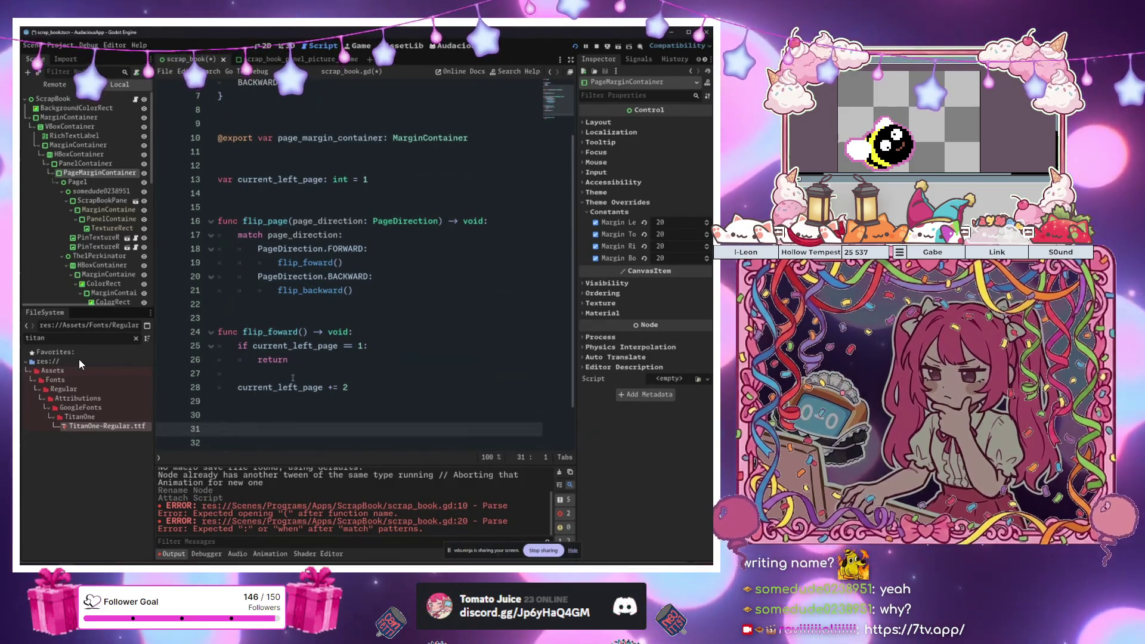
pyautogui.press('Up')
pyautogui.press('Up')
pyautogui.press('Up')
pyautogui.press('Delete')
pyautogui.press('Delete')
pyautogui.press('Delete')
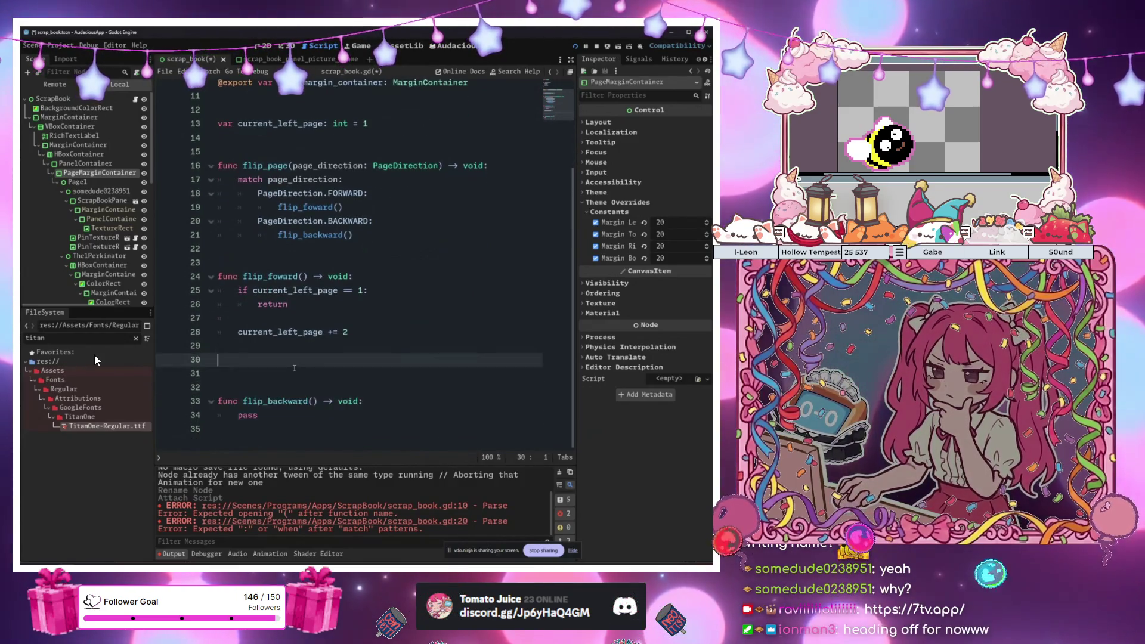
pyautogui.press('Down')
pyautogui.press('Down')
pyautogui.press('Return')
pyautogui.press('Return')
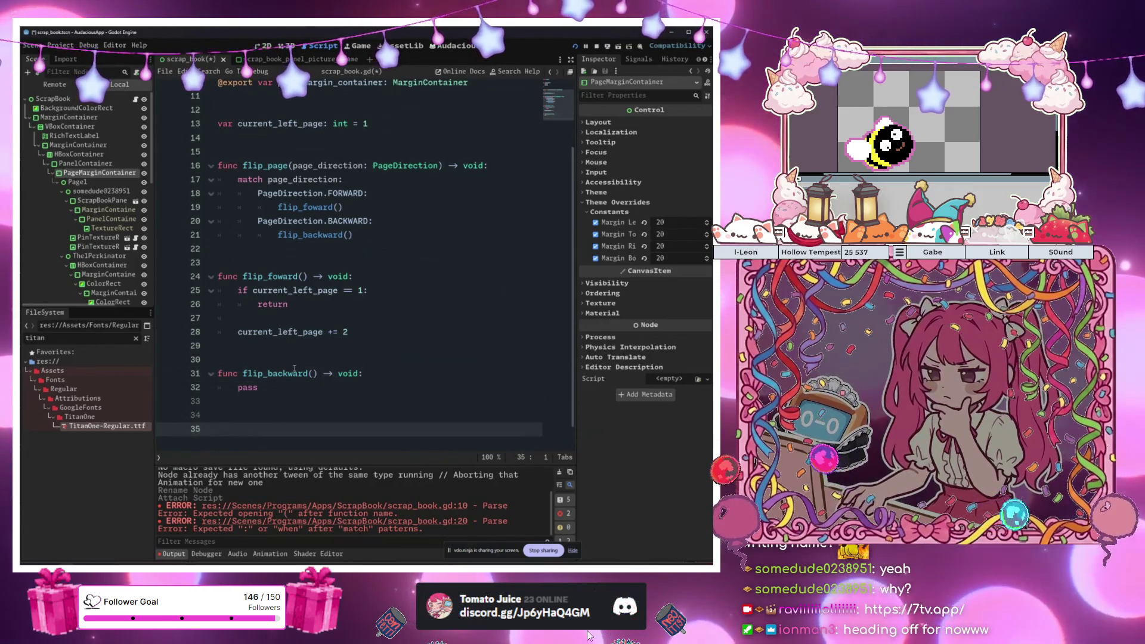
# Step: Write a notify_cant_flip_backward() -> void stub with a pass body
pyautogui.write('func notify_b')
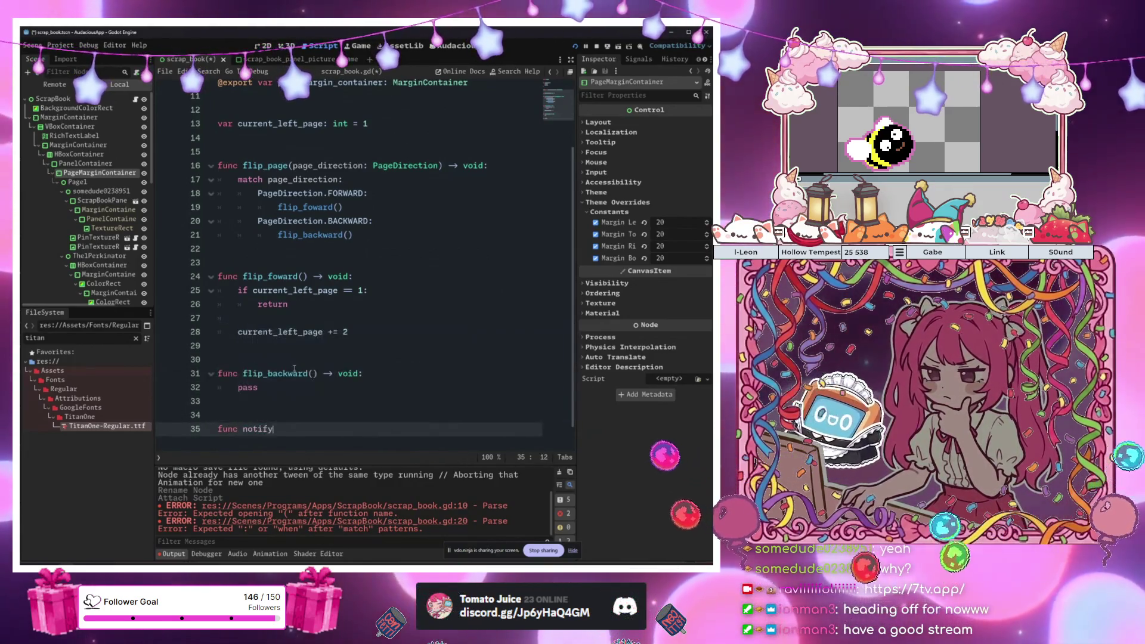
pyautogui.press('BackSpace')
pyautogui.write("can't flip")
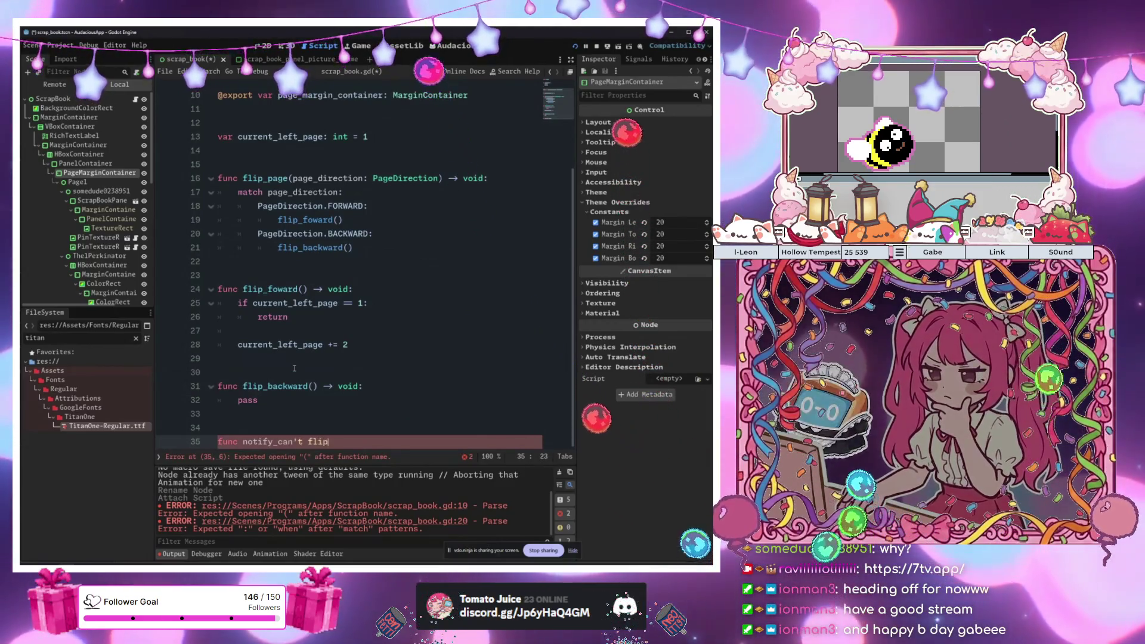
pyautogui.write('f')
pyautogui.press('BackSpace')
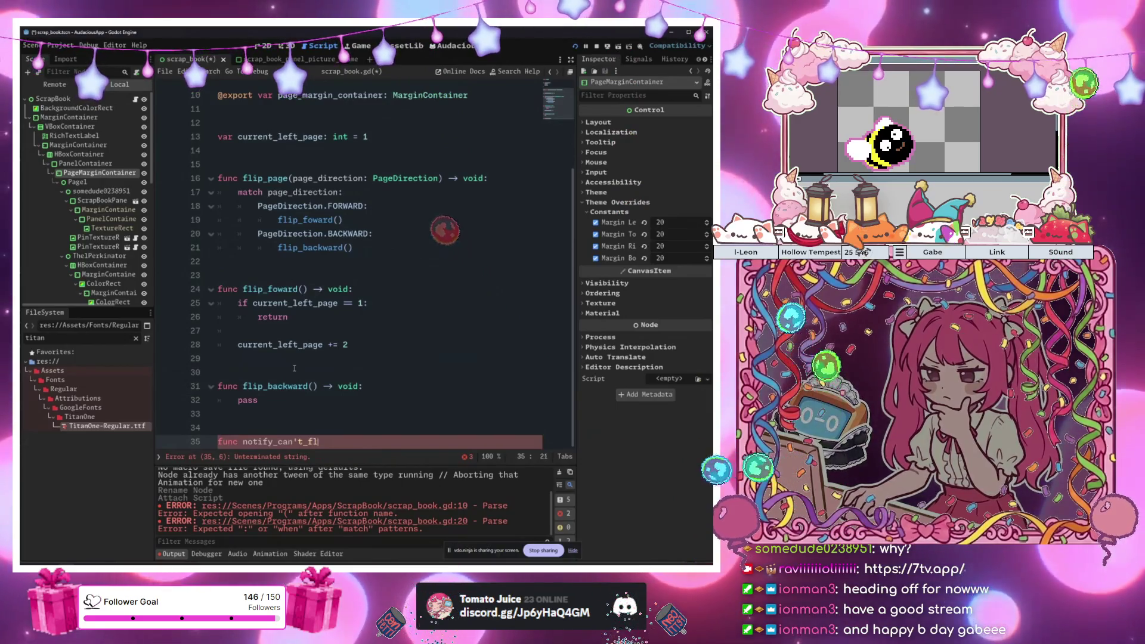
pyautogui.press('BackSpace')
pyautogui.press('BackSpace')
pyautogui.press('BackSpace')
pyautogui.write('t')
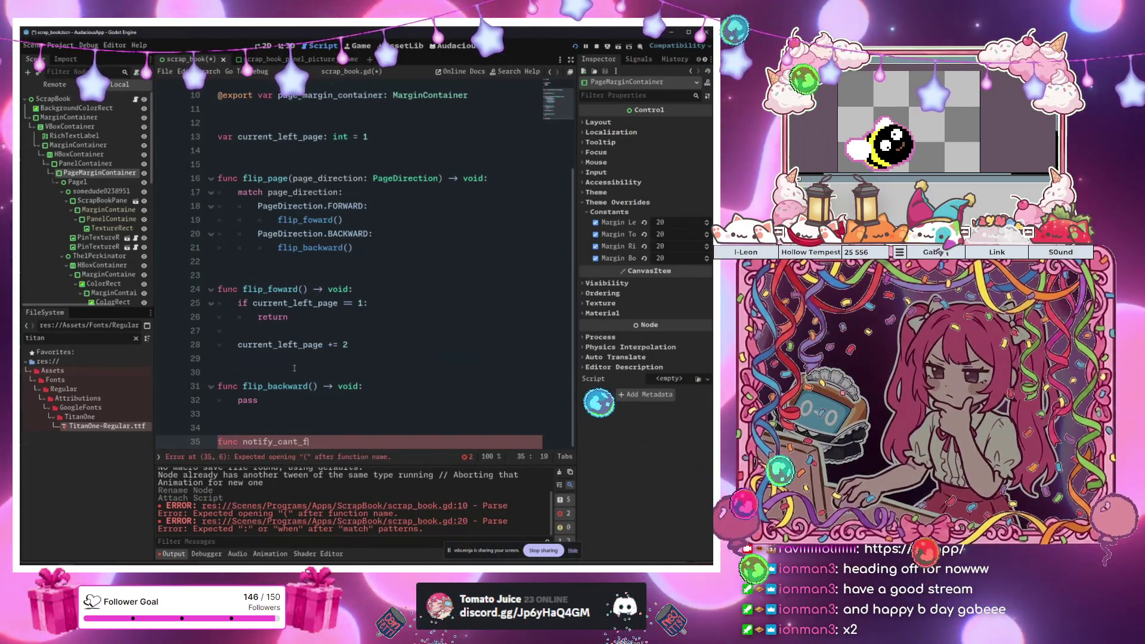
pyautogui.write('kward(')
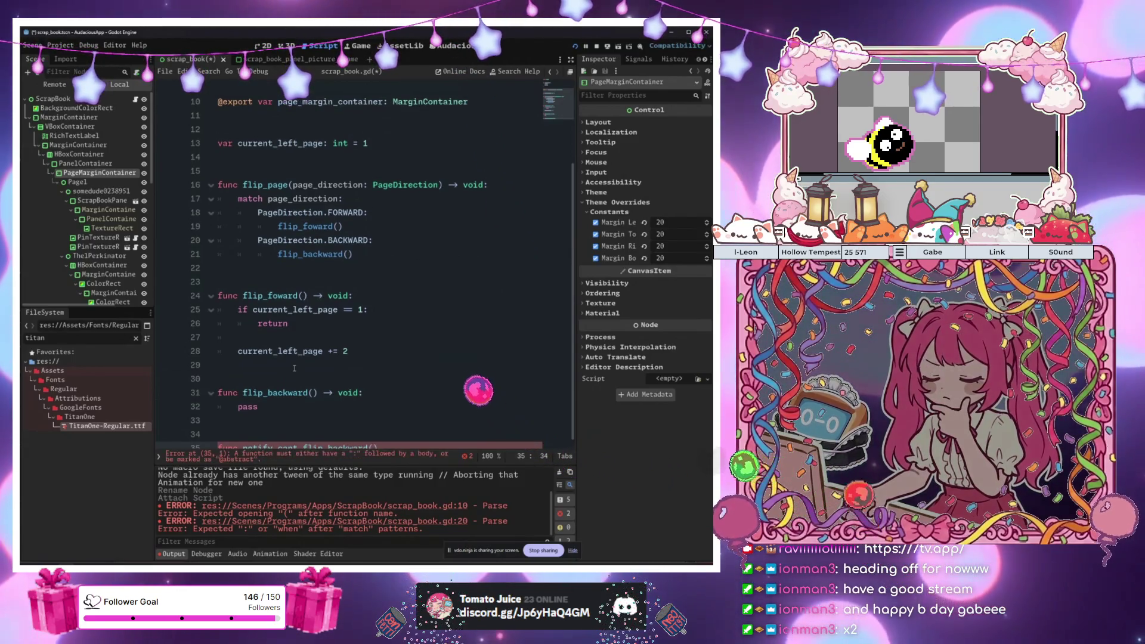
pyautogui.press('BackSpace')
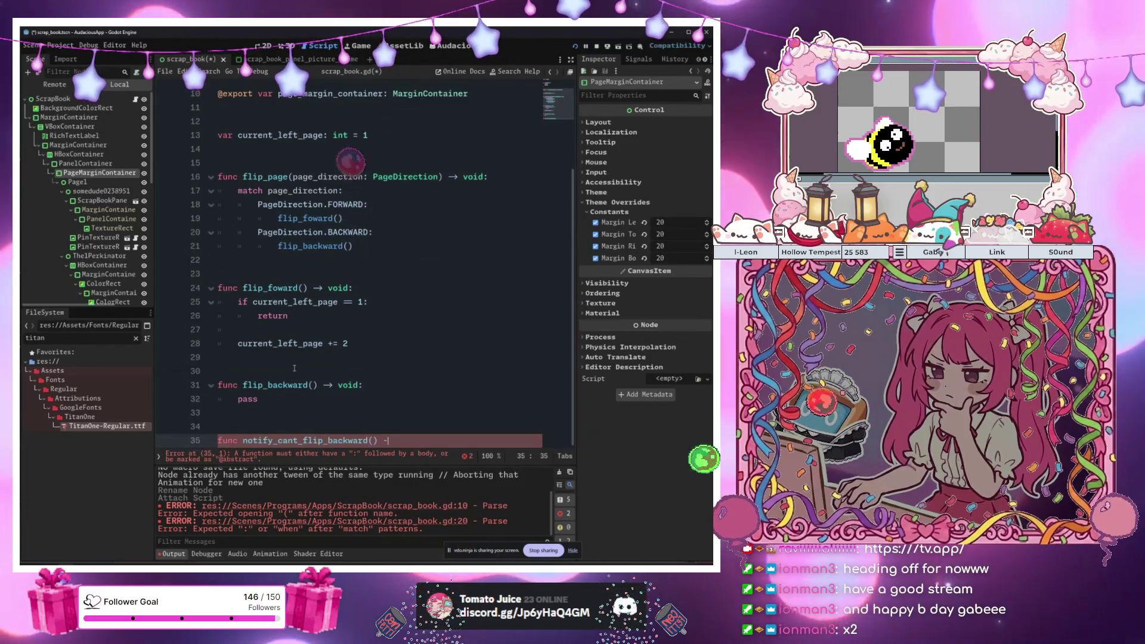
pyautogui.write('> void:')
pyautogui.press('Return')
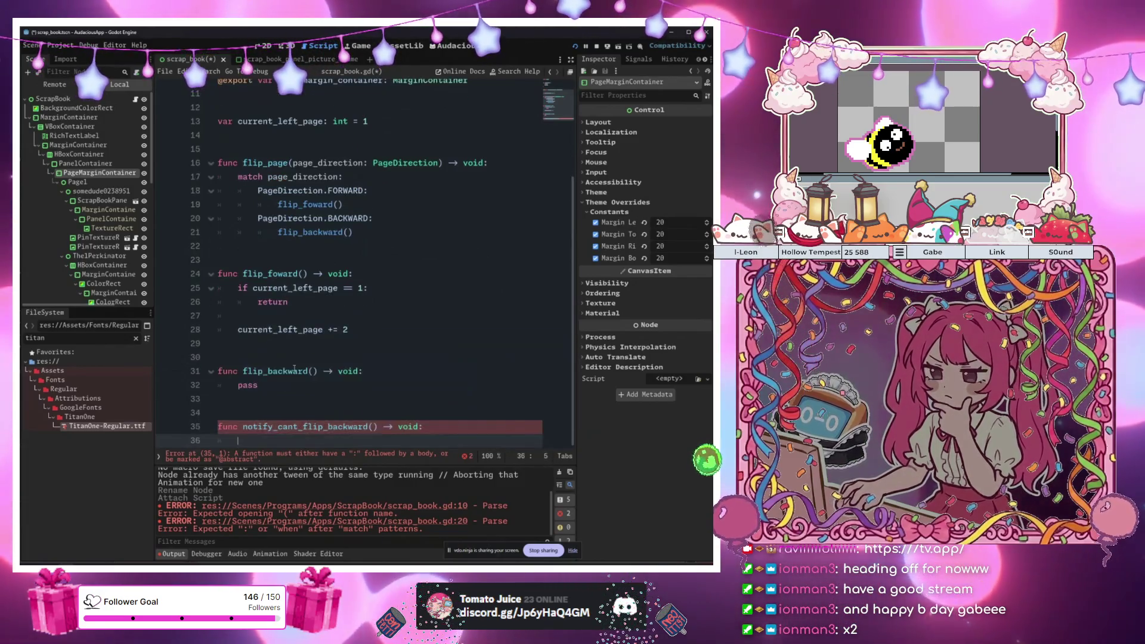
pyautogui.write('pass')
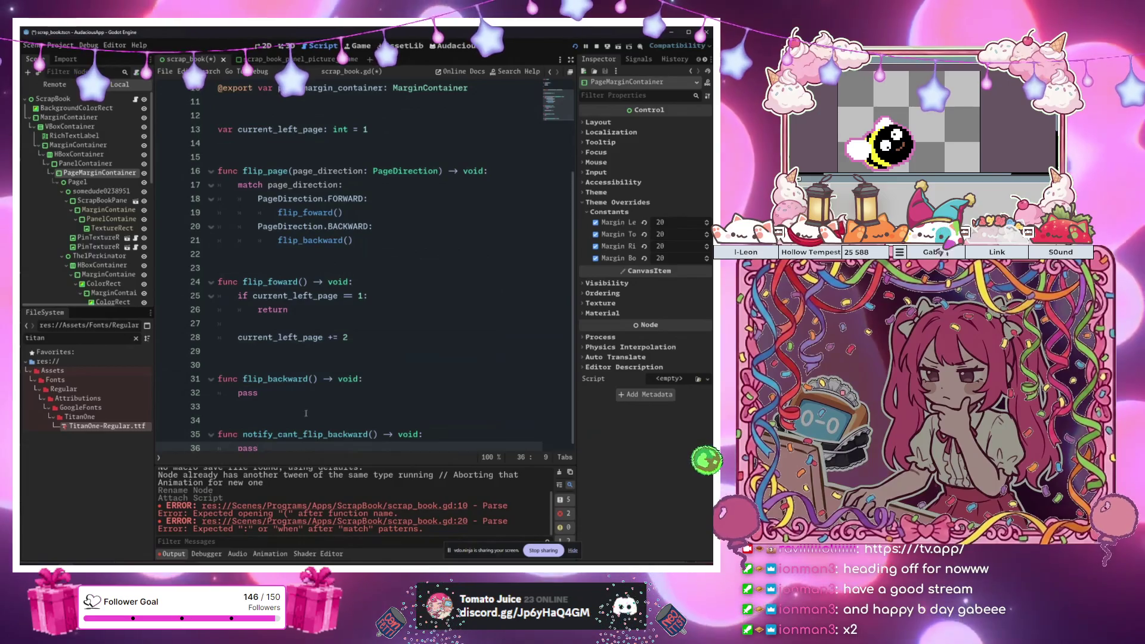
# Step: Rename it notify_cant_flip with a page_direction: PageDirection parameter and a pass body
pyautogui.click(352, 435)
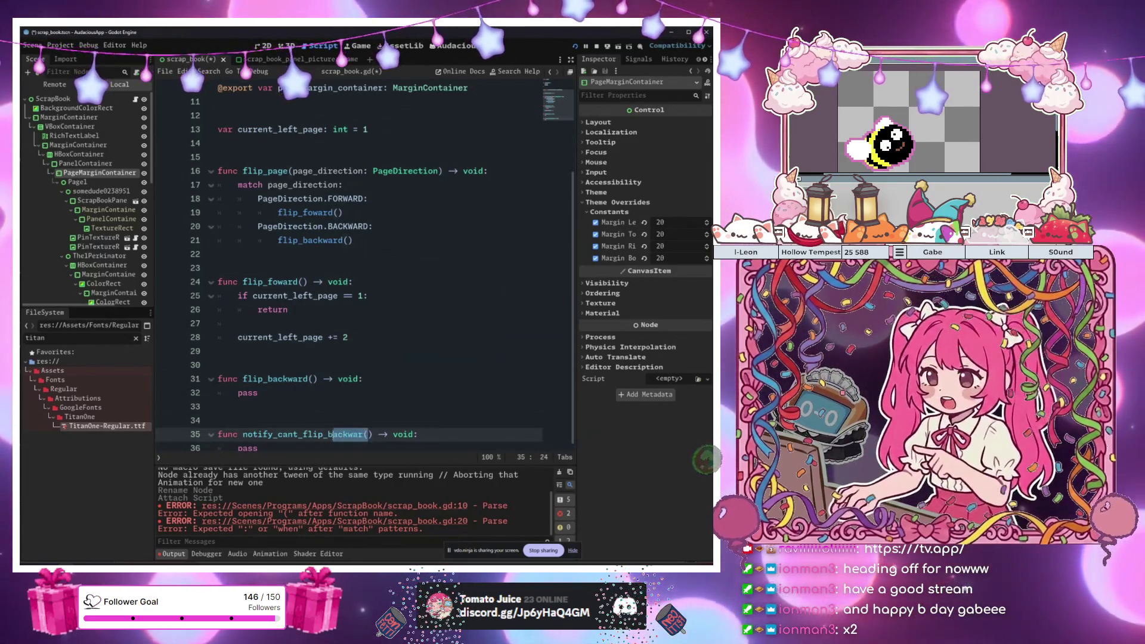
pyautogui.write('_backward(')
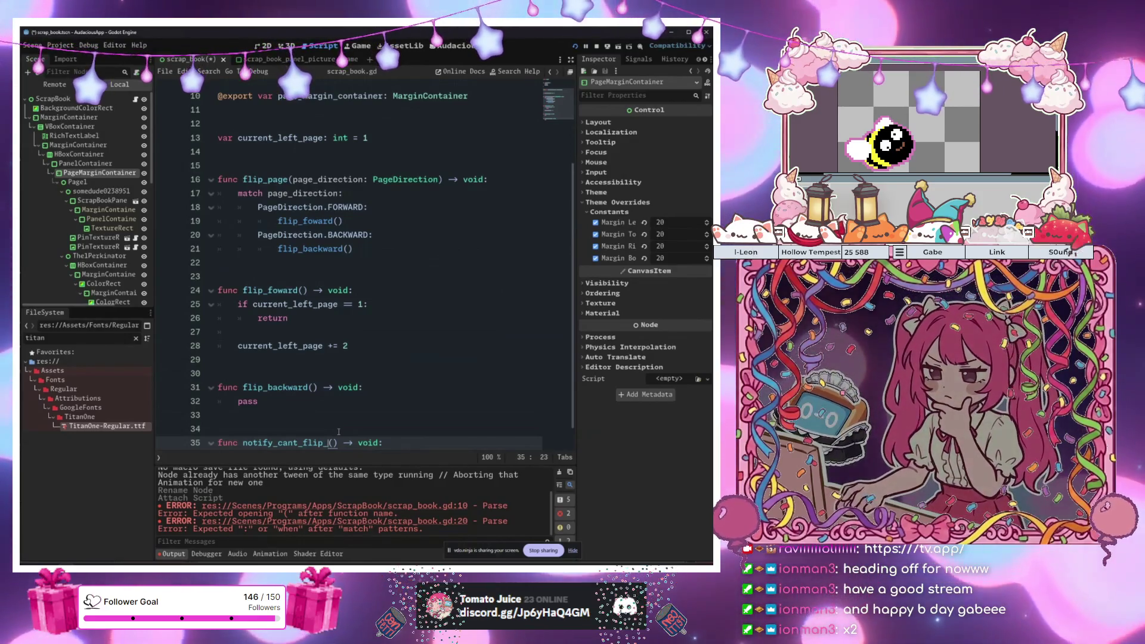
pyautogui.press('BackSpace')
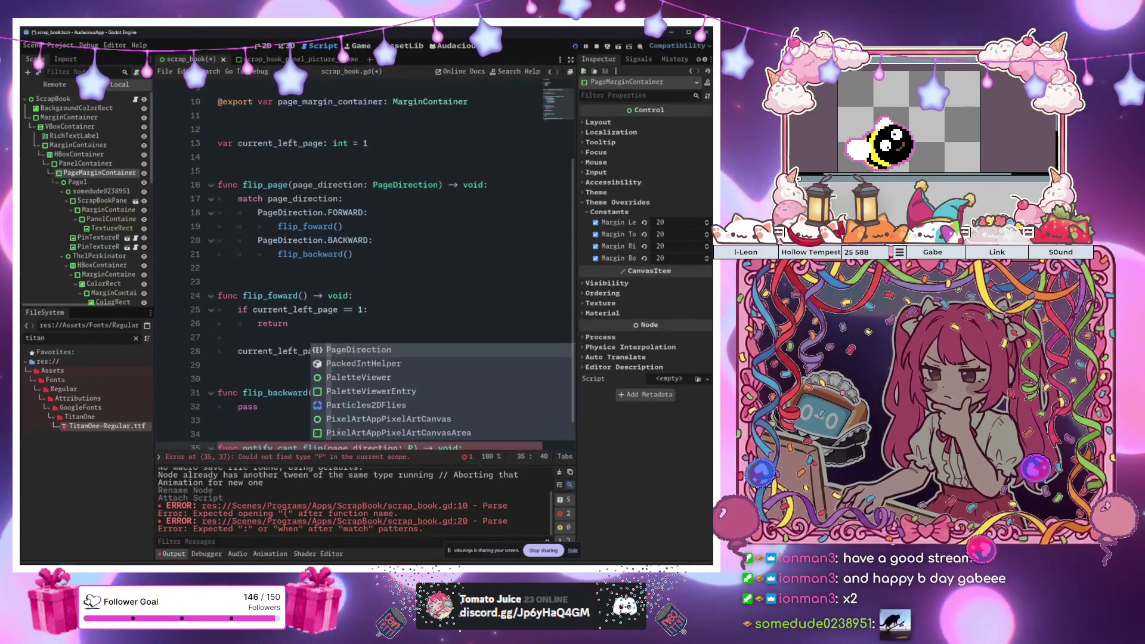
pyautogui.press('Return')
pyautogui.press('End')
pyautogui.press('Return')
pyautogui.write('pass')
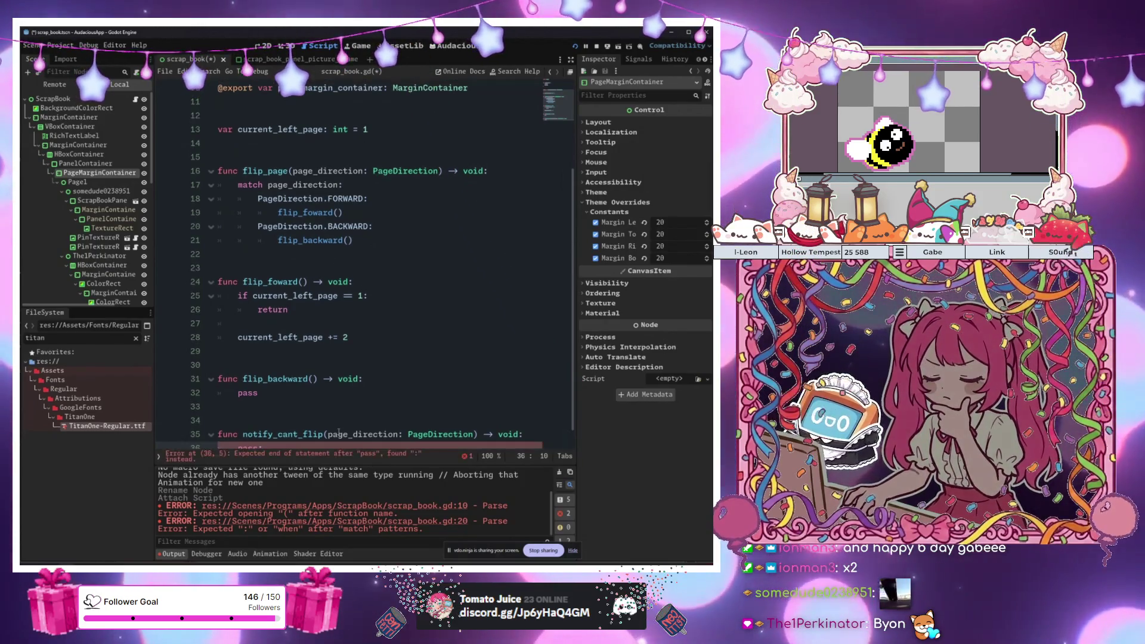
pyautogui.press('BackSpace')
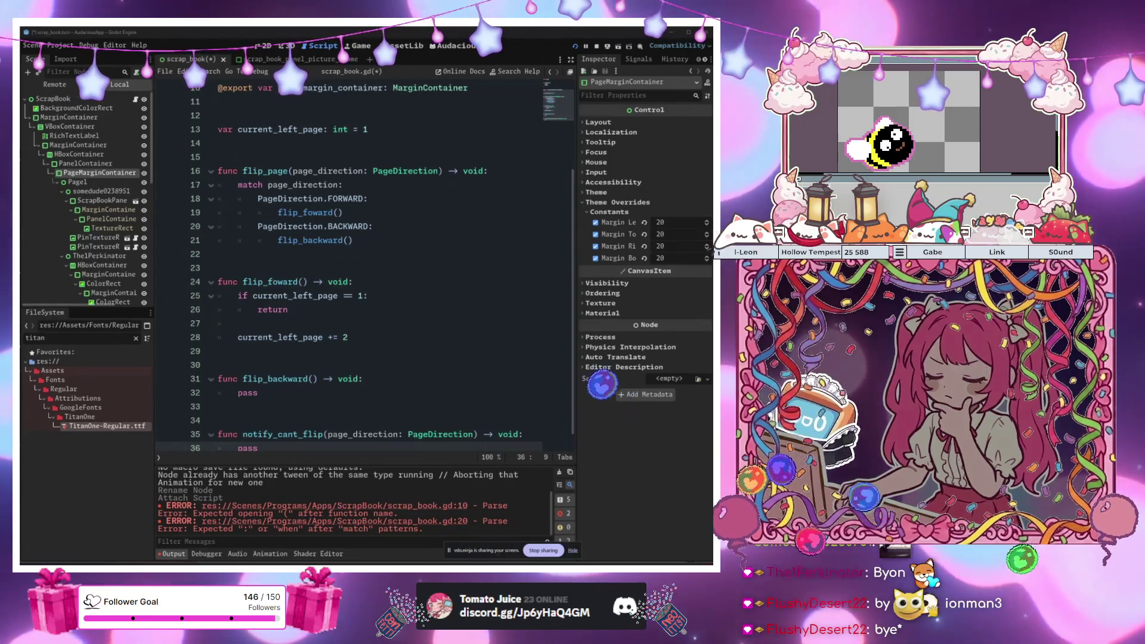
pyautogui.scroll(-1, 362, 410)
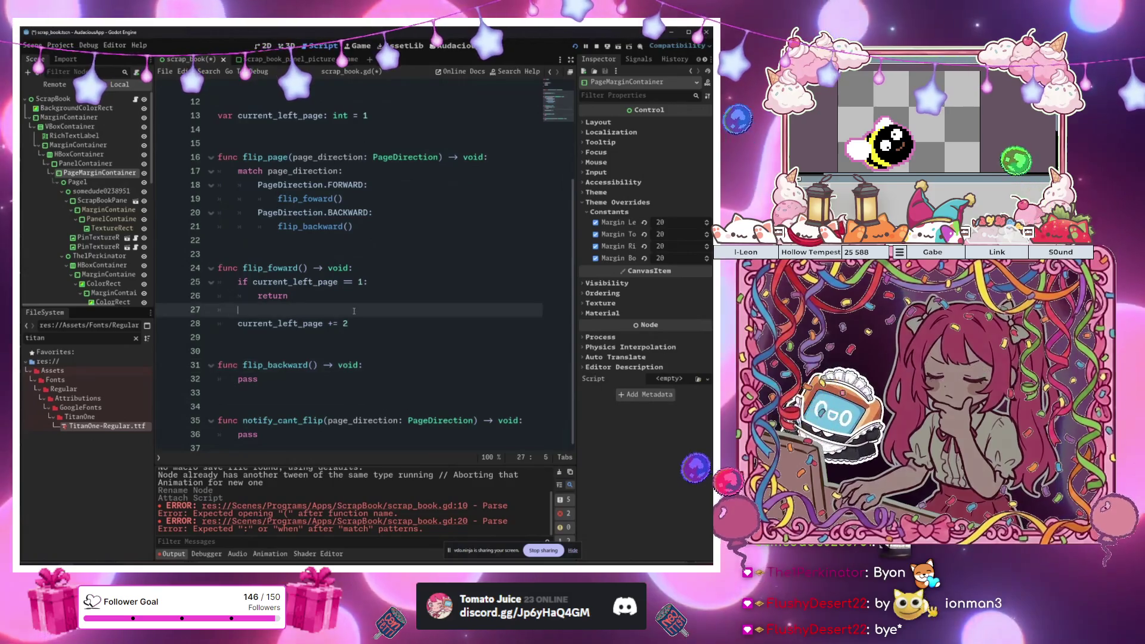
# Step: Cut the current_left_page == 1 early return from flip_foward, paste it over flip_backward's pass, and save
pyautogui.moveTo(346, 282)
pyautogui.mouseDown()
pyautogui.moveTo(357, 282)
pyautogui.moveTo(241, 284)
pyautogui.mouseUp()
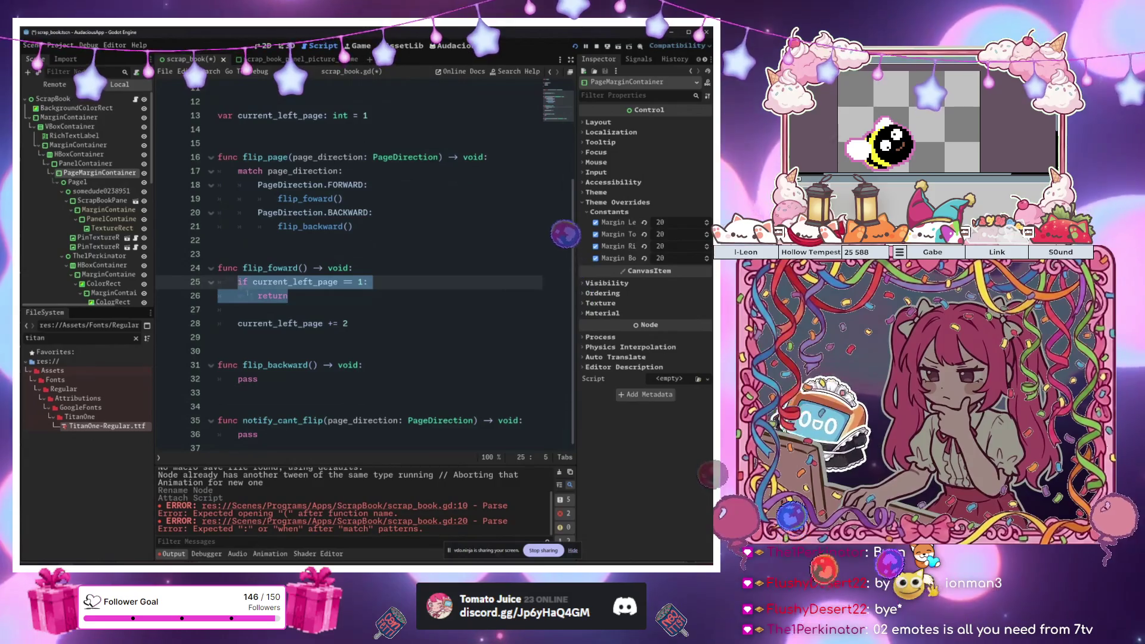
pyautogui.press('BackSpace')
pyautogui.click(266, 359)
pyautogui.write('if current_left_page == 1: \t\treturn')
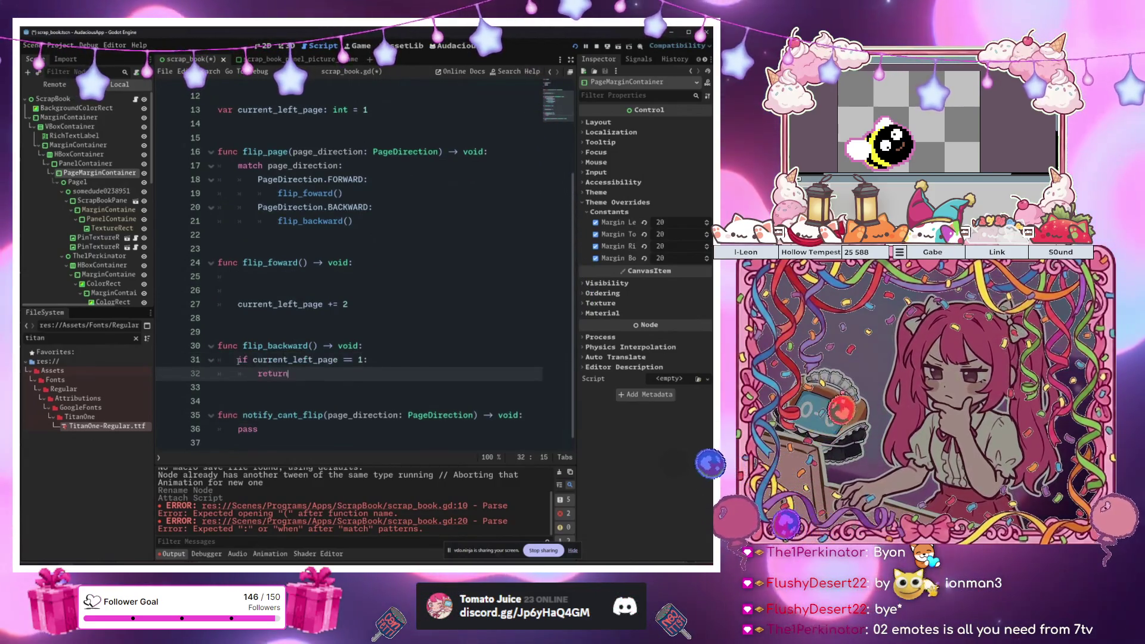
pyautogui.click(352, 304)
pyautogui.click(358, 280)
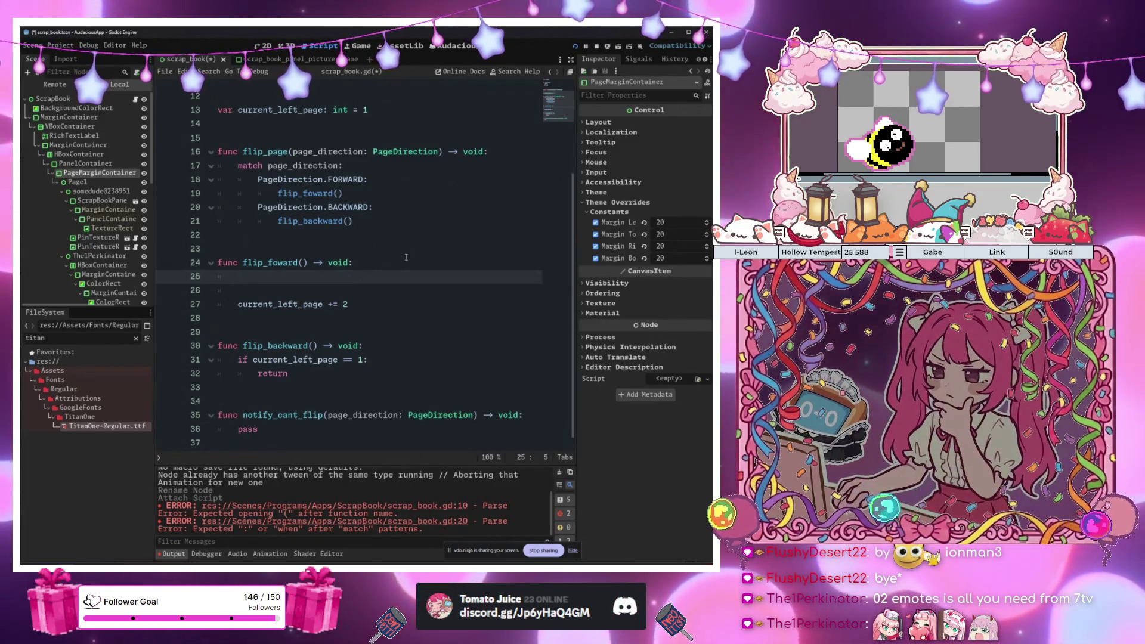
pyautogui.press('Up')
pyautogui.press('Up')
pyautogui.press('Up')
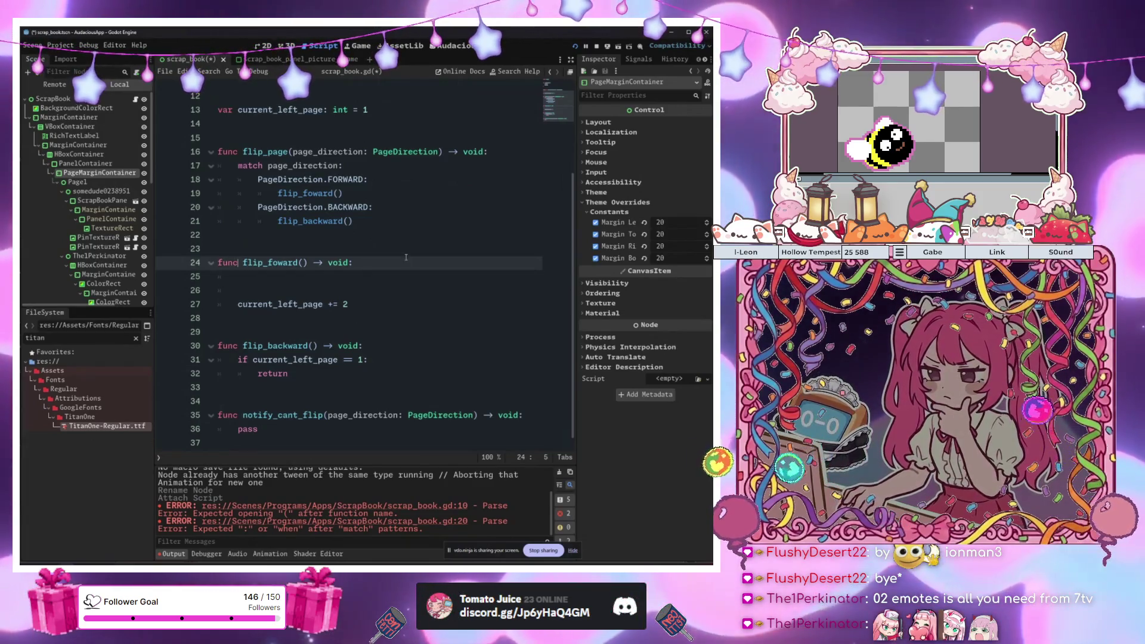
pyautogui.press('Down')
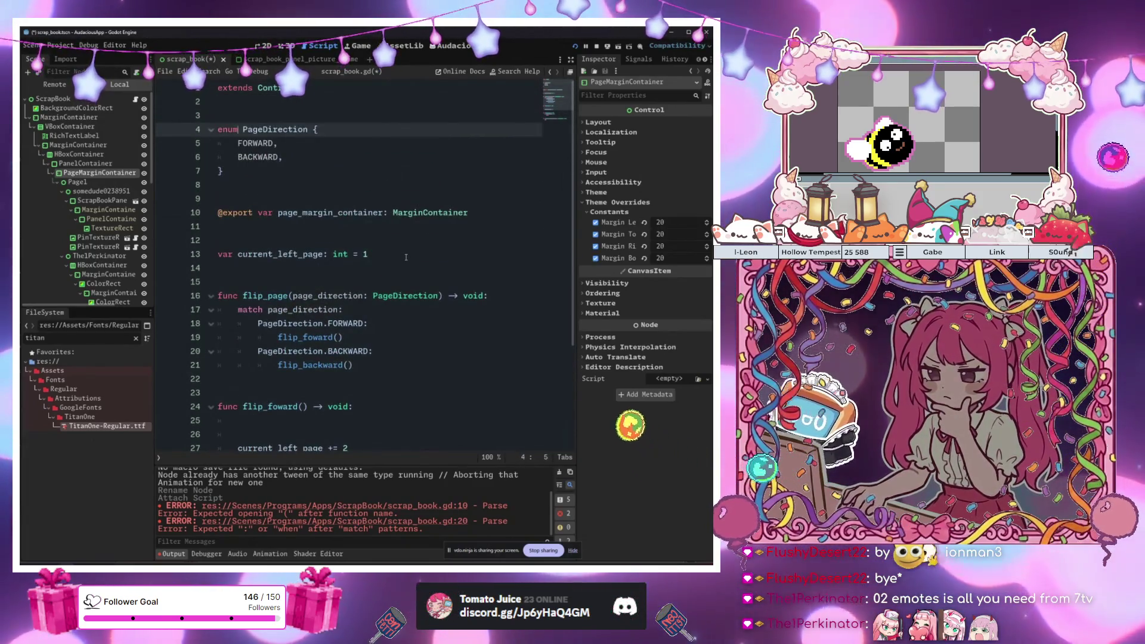
pyautogui.hotkey('ctrl', 'z')
pyautogui.press('Up')
pyautogui.press('Up')
pyautogui.press('Up')
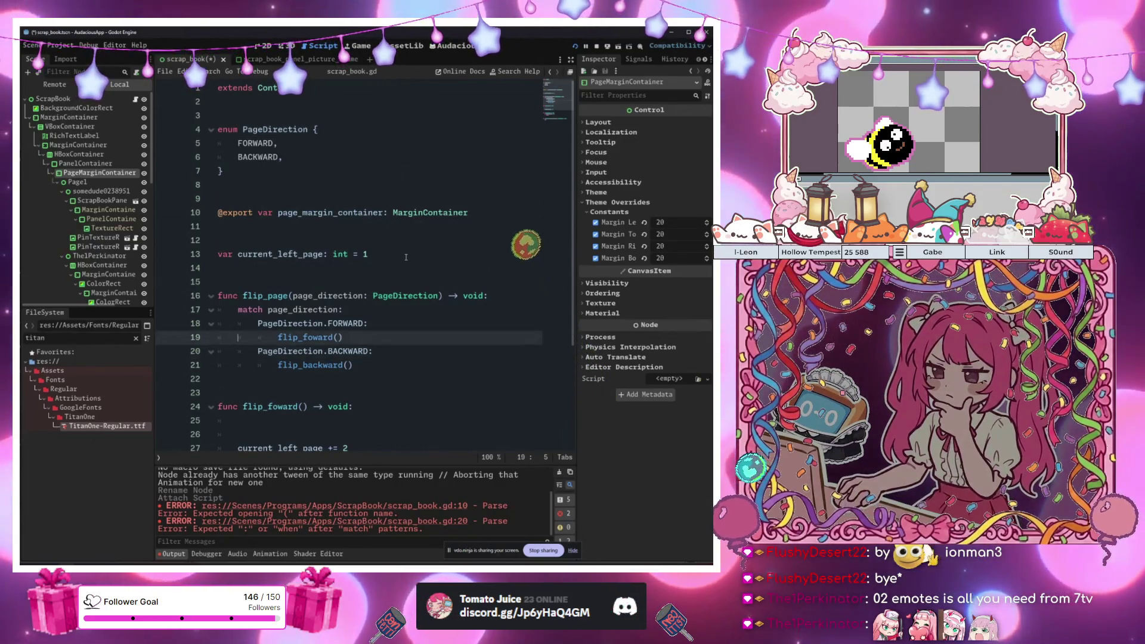
# Step: Above flip_page, add a _ready() function that calls get_pages()
pyautogui.press('Return')
pyautogui.press('Return')
pyautogui.press('Return')
pyautogui.press('Up')
pyautogui.write('func ')
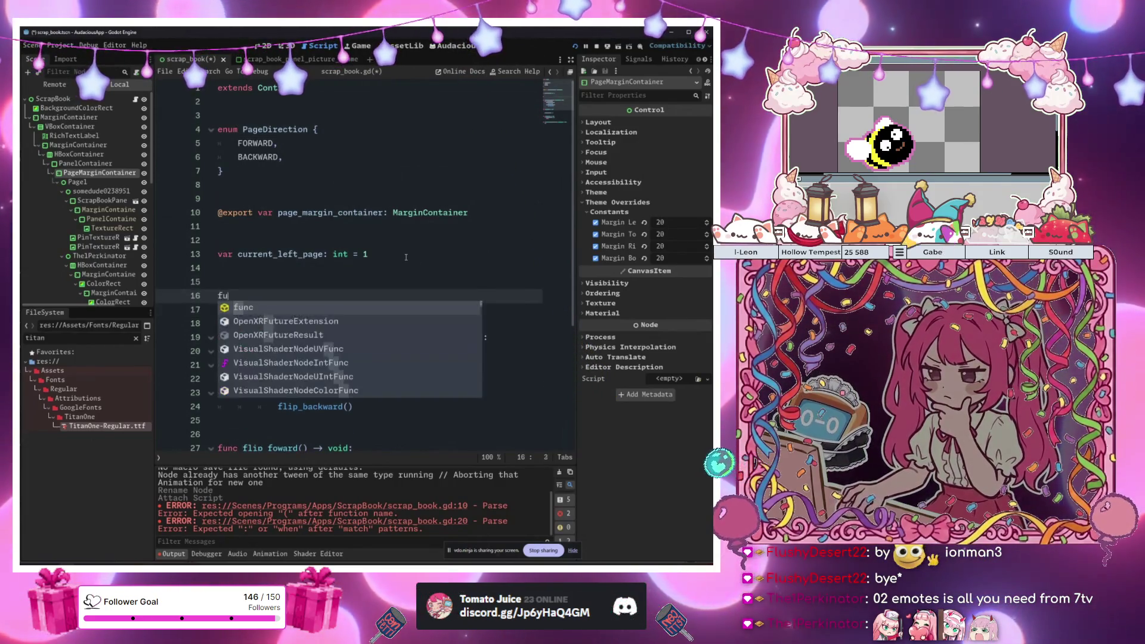
pyautogui.write('_re')
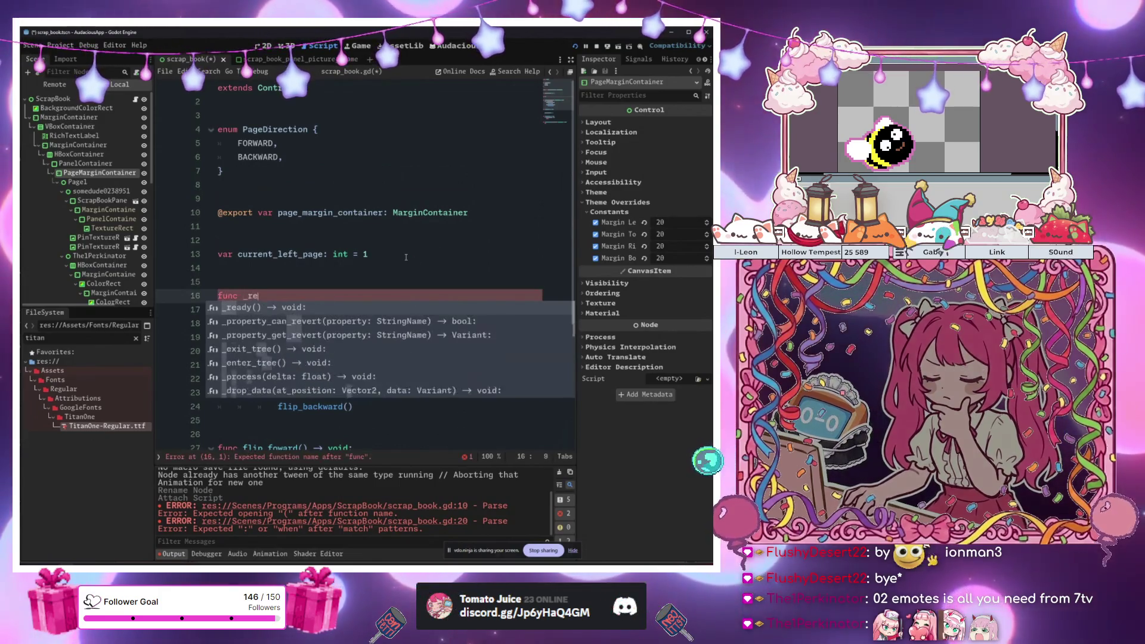
pyautogui.press('Return')
pyautogui.press('Return')
pyautogui.write('get_pages')
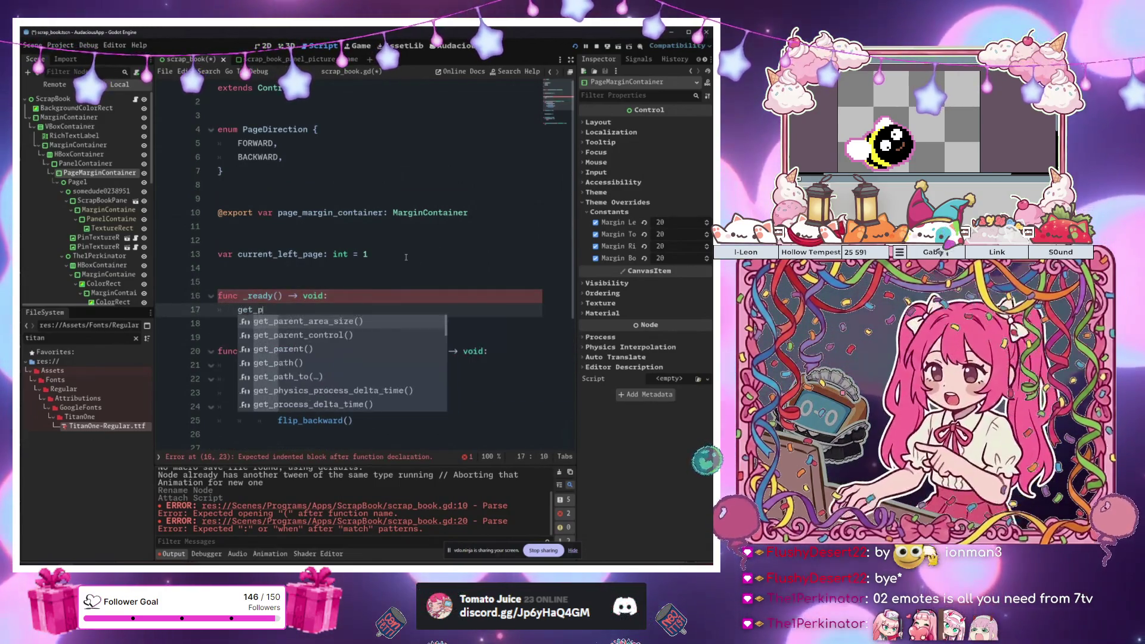
pyautogui.press('Return')
pyautogui.press('Return')
pyautogui.press('Return')
pyautogui.press('BackSpace')
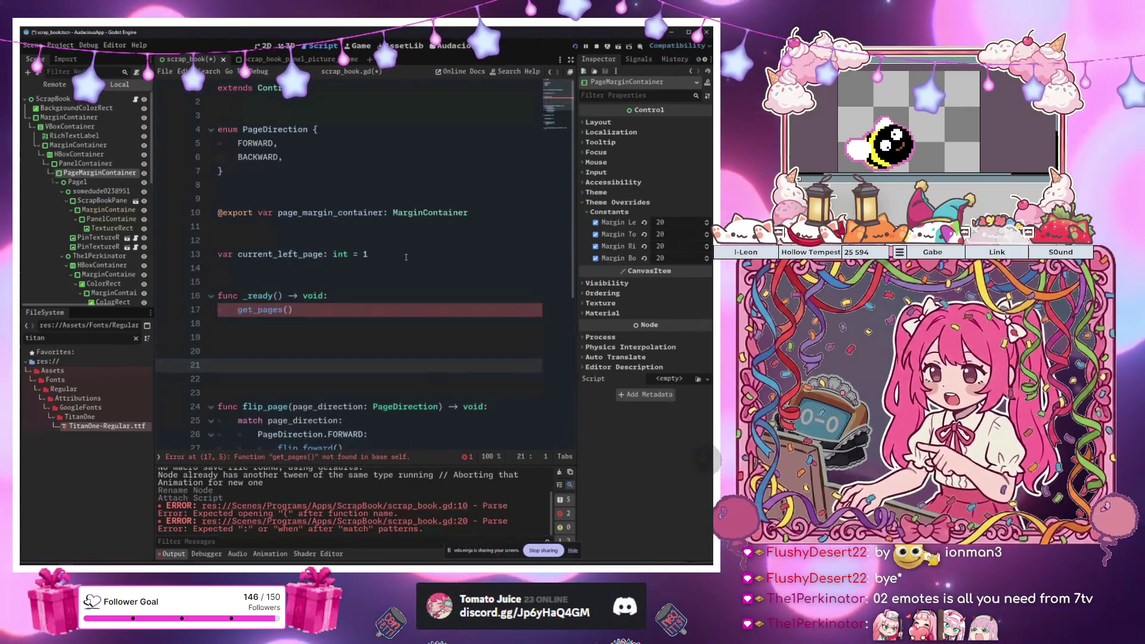
# Step: Add a get_pages() -> void stub containing pass
pyautogui.write('func get_pages() -')
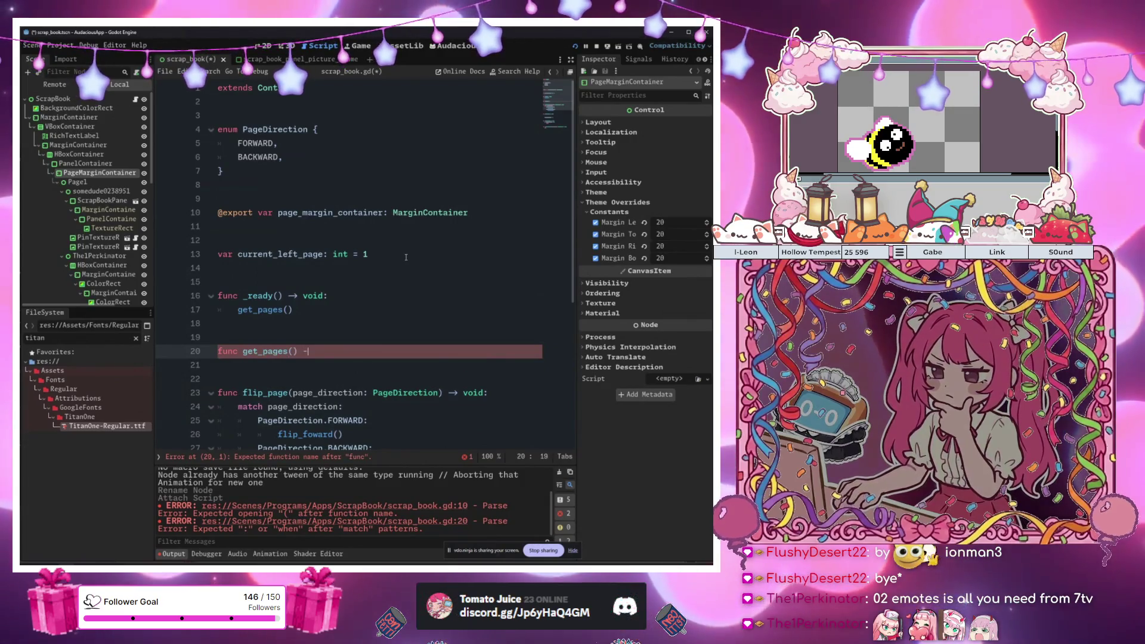
pyautogui.write('> void:')
pyautogui.press('Return')
pyautogui.write('pass')
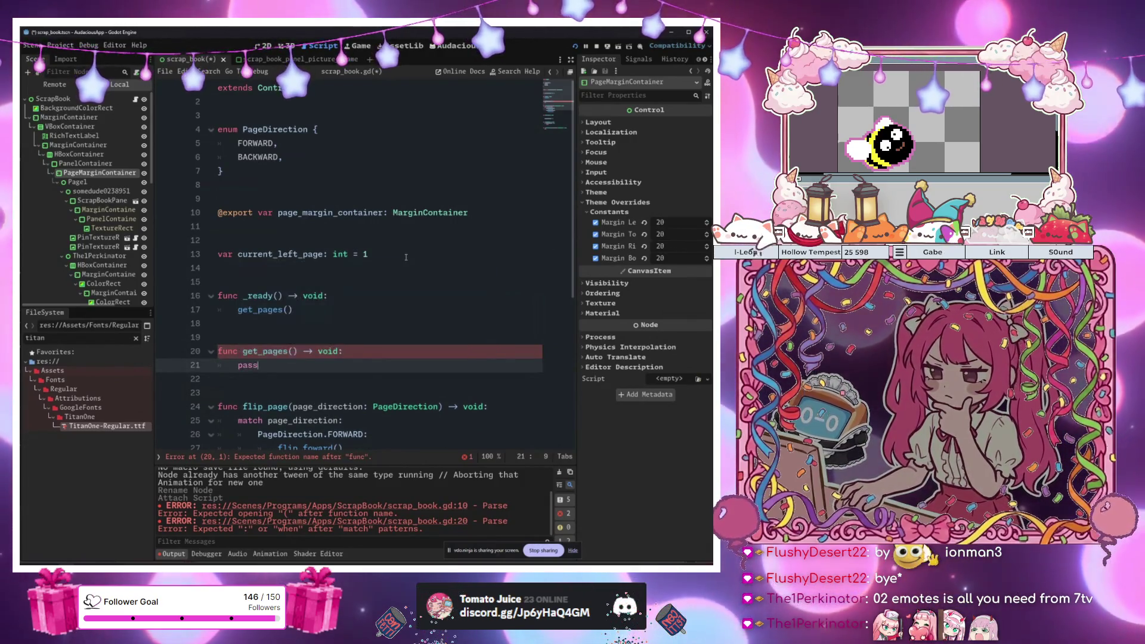
pyautogui.press('Up')
pyautogui.press('Up')
pyautogui.click(405, 257)
pyautogui.press('Up')
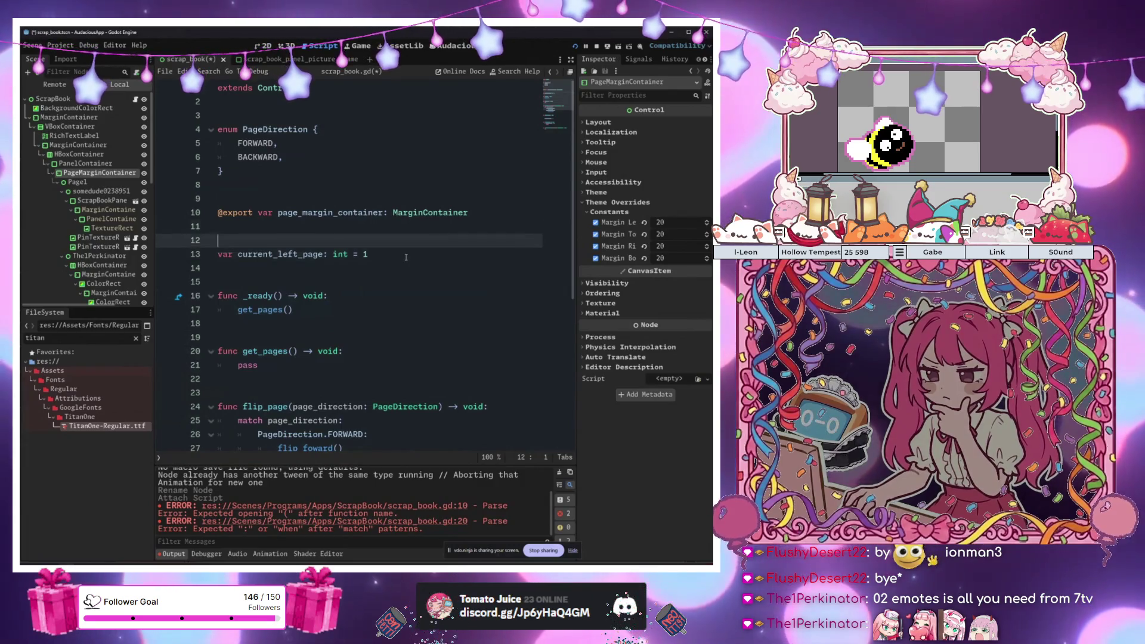
pyautogui.press('Up')
pyautogui.press('Down')
pyautogui.press('Down')
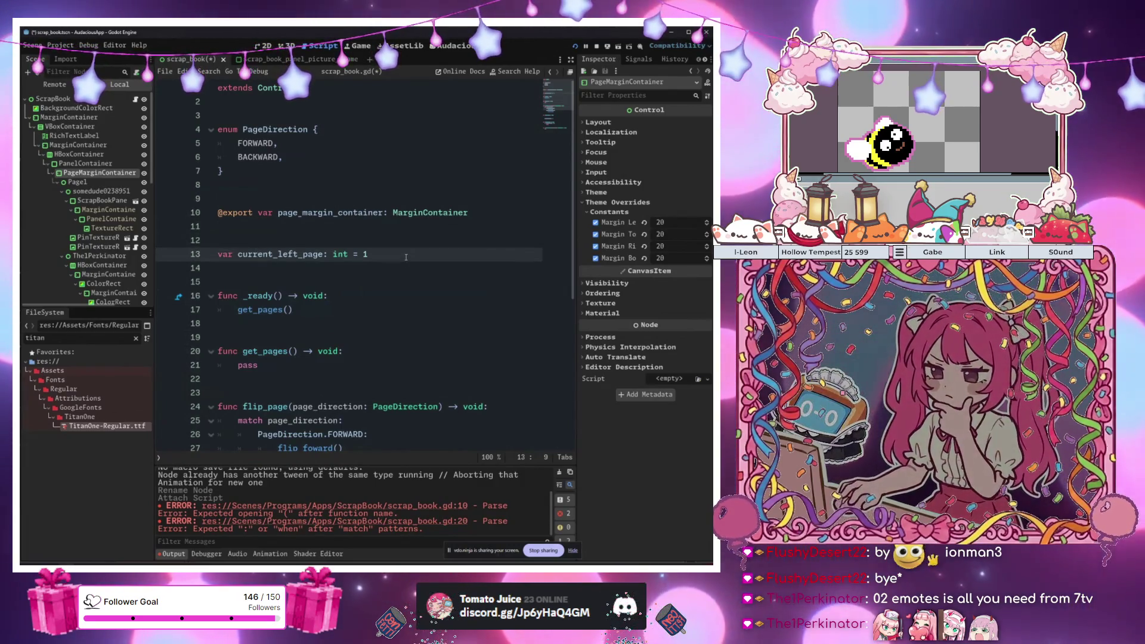
# Step: Declare var pages: Array[Control] = [] below current_left_page
pyautogui.press('Down')
pyautogui.press('Return')
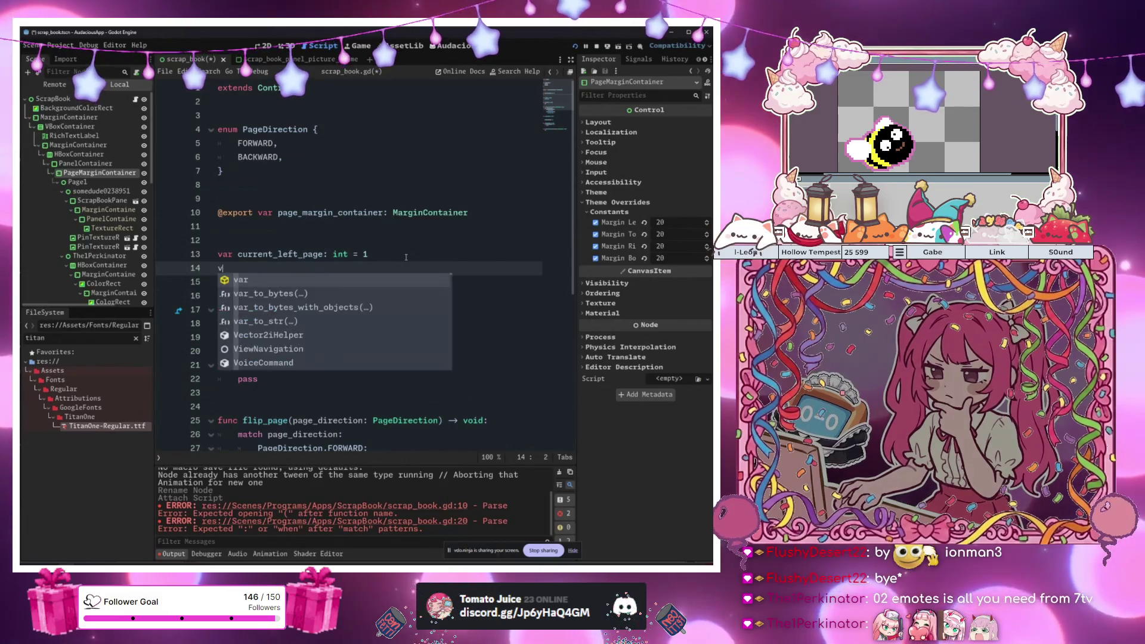
pyautogui.press('Return')
pyautogui.write('var ')
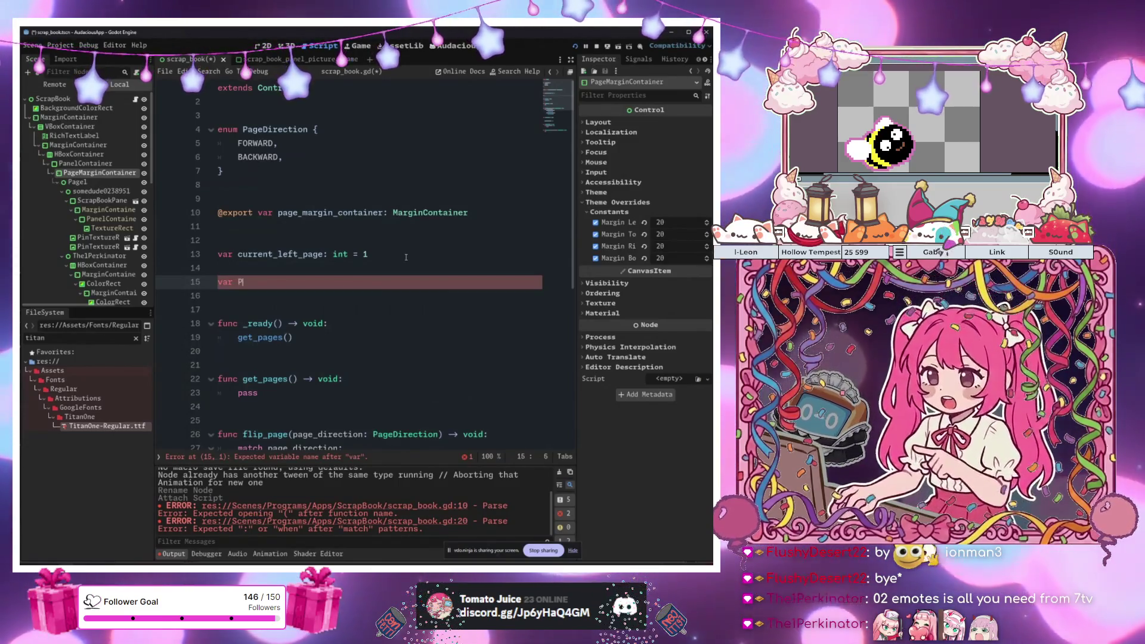
pyautogui.write('P')
pyautogui.press('BackSpace')
pyautogui.write('pages: ')
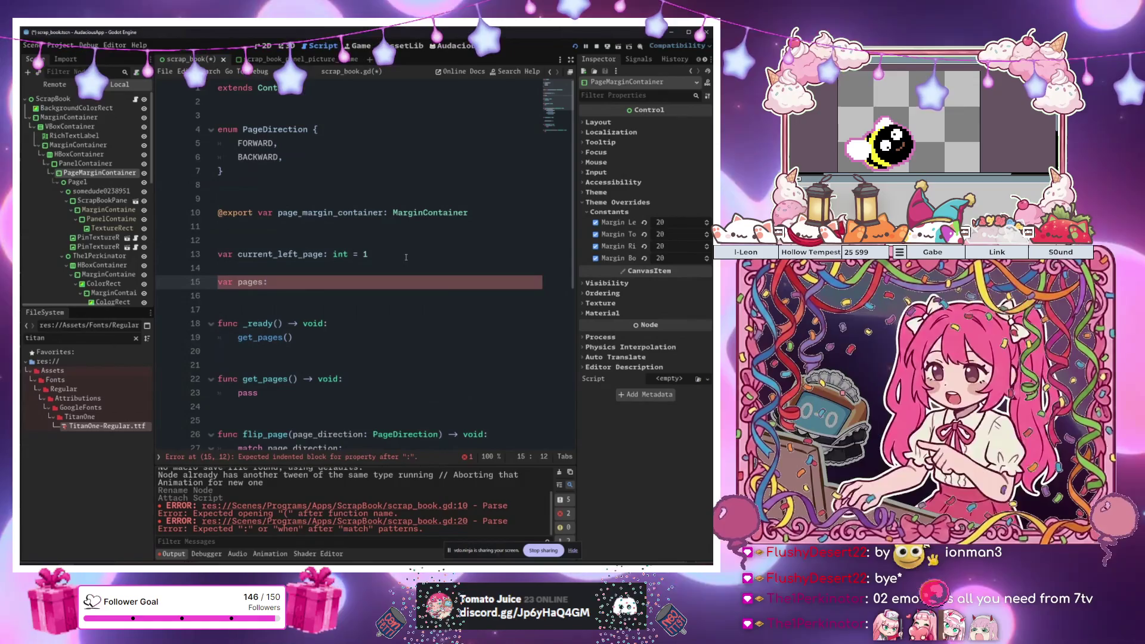
pyautogui.write('Array[Pa')
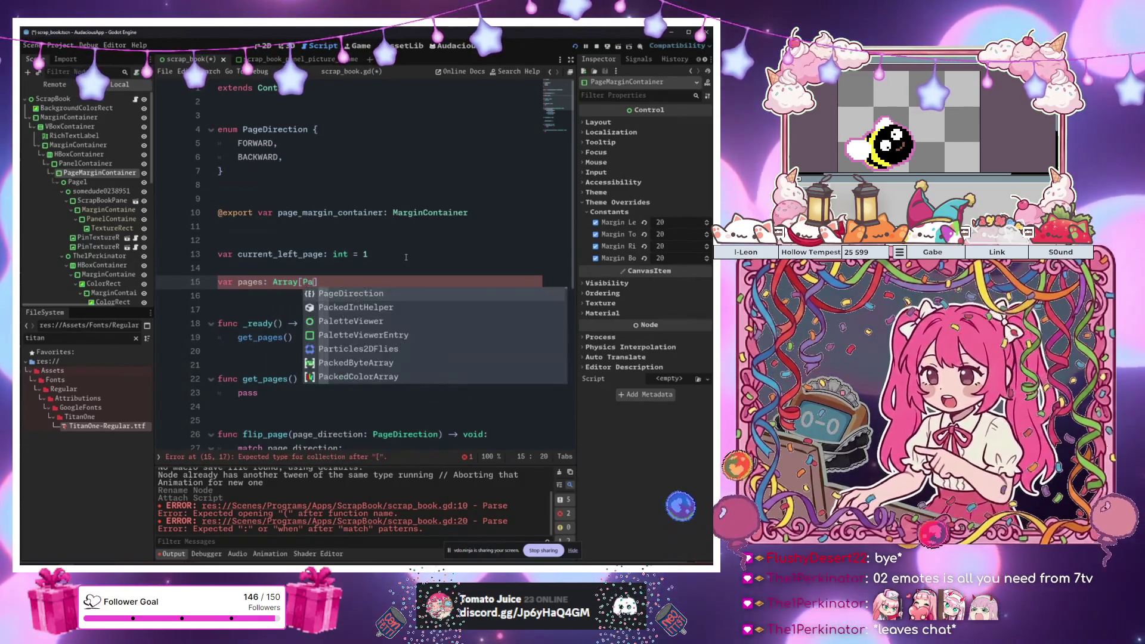
pyautogui.press('BackSpace')
pyautogui.press('BackSpace')
pyautogui.write('Contro')
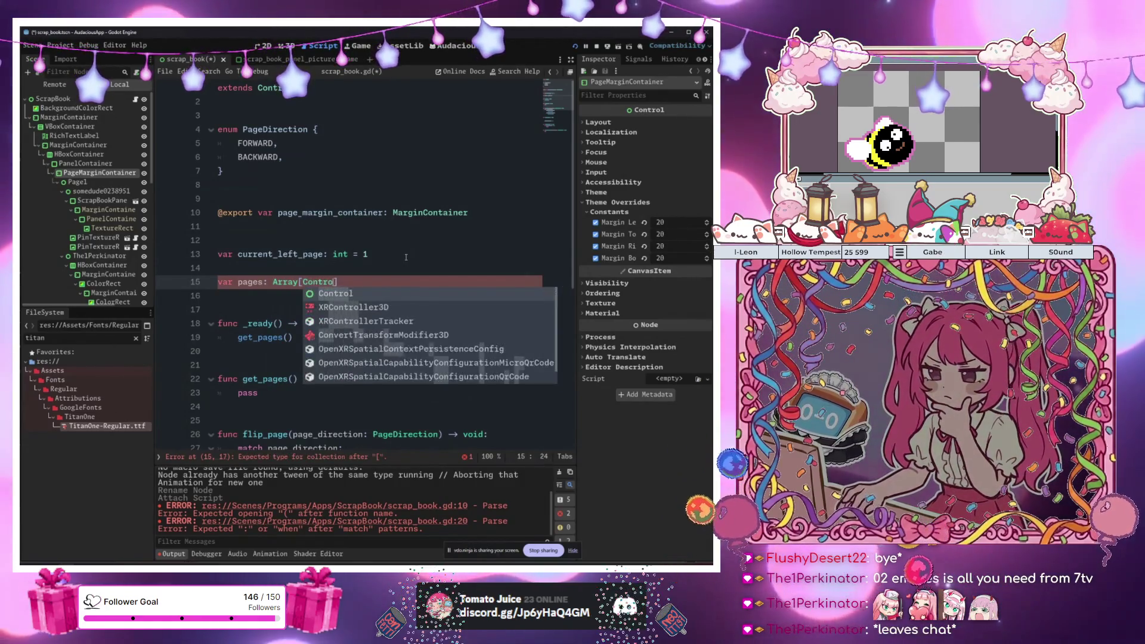
pyautogui.write('l] =')
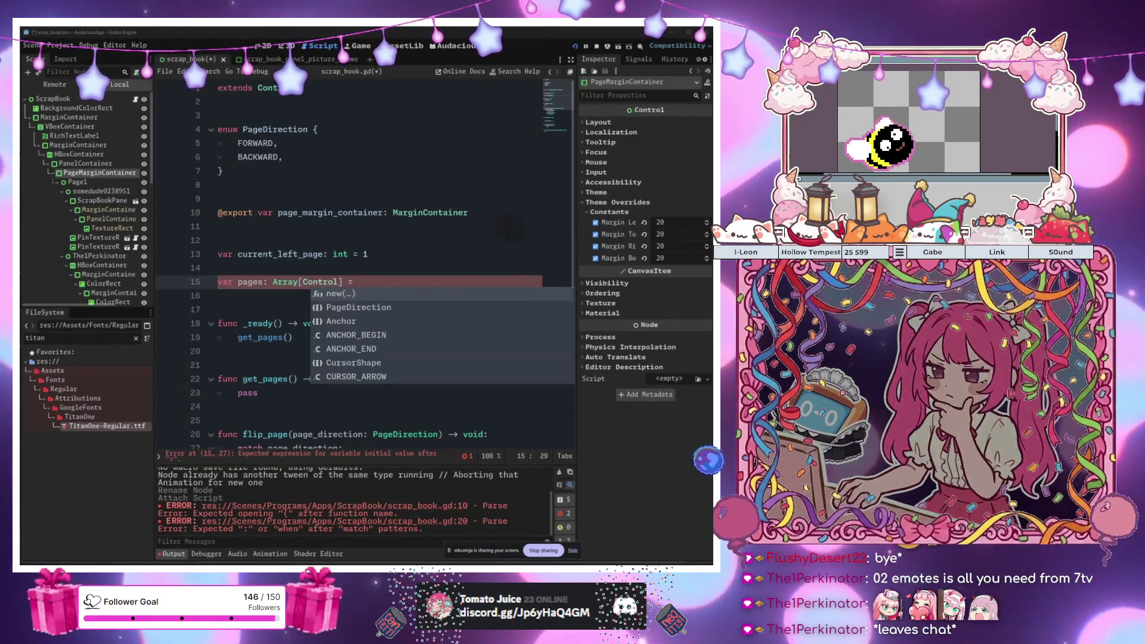
pyautogui.press('Escape')
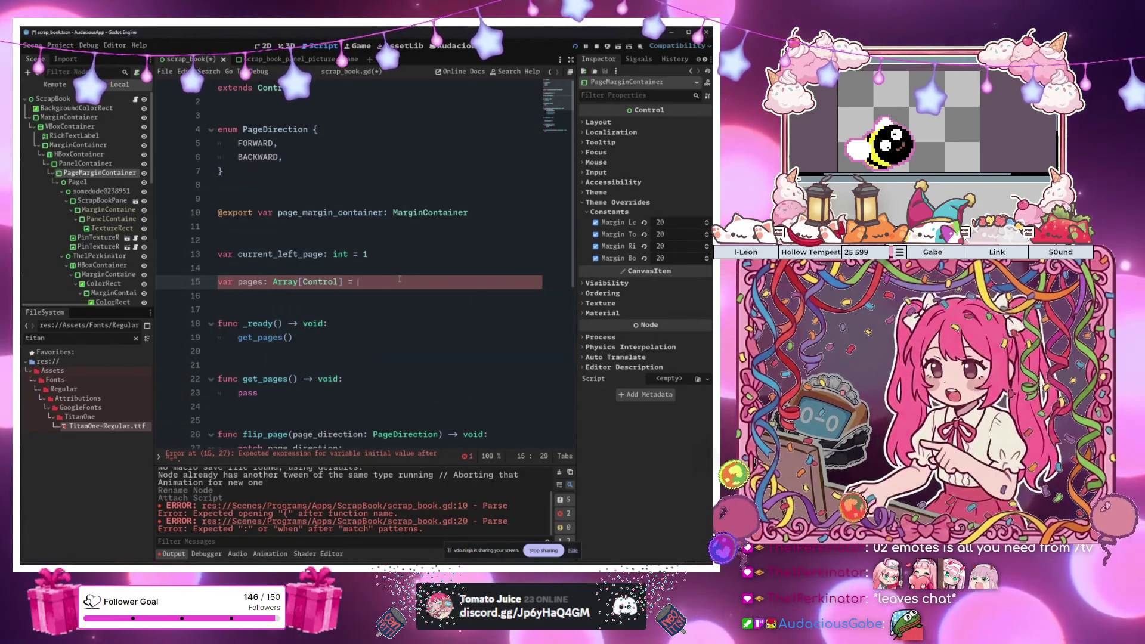
pyautogui.press('BackSpace')
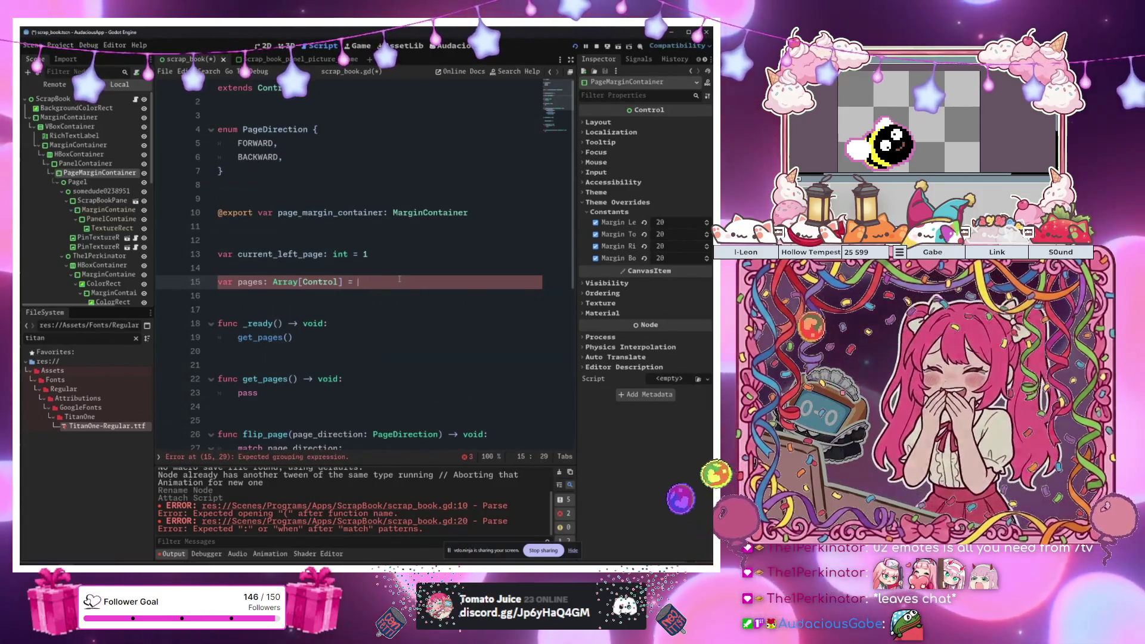
pyautogui.write('[')
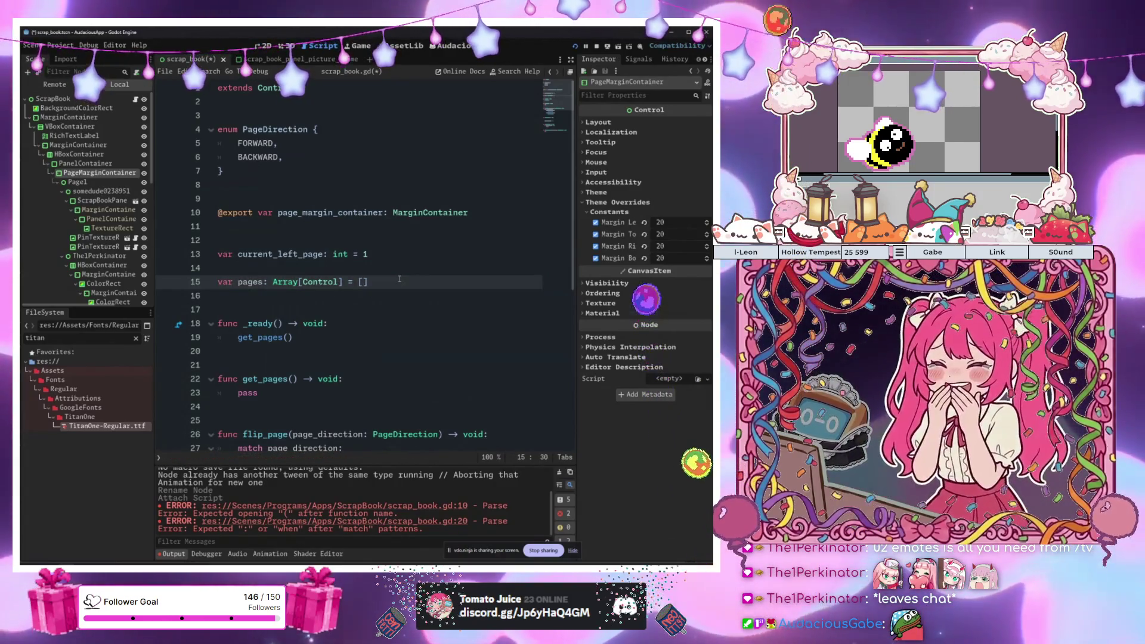
# Step: Go to the pass line inside get_pages
pyautogui.click(400, 323)
pyautogui.click(399, 306)
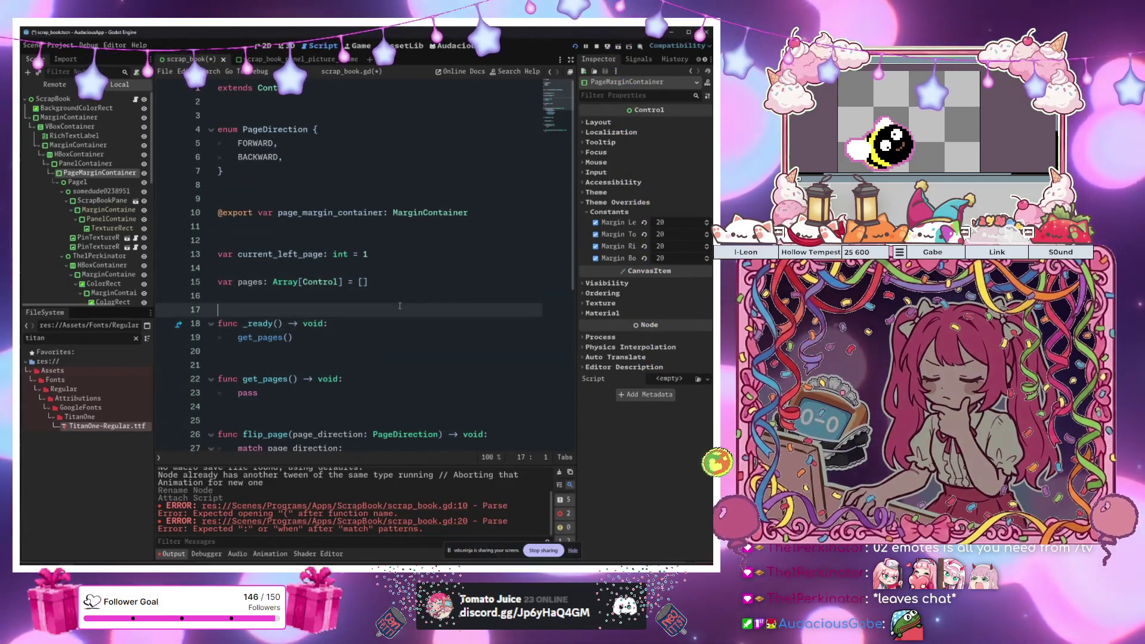
pyautogui.scroll(-3, 400, 306)
pyautogui.click(352, 255)
pyautogui.click(351, 271)
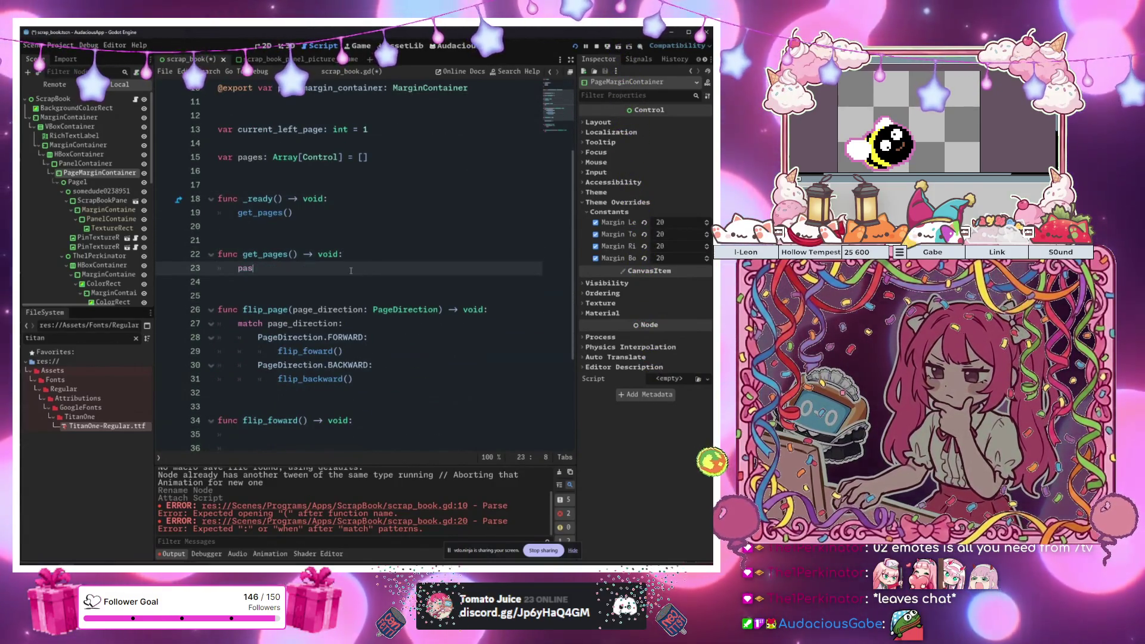
# Step: Replace pass in get_pages with 'for page: Control in page_margin_container:' appending each page to pages
pyautogui.press('BackSpace')
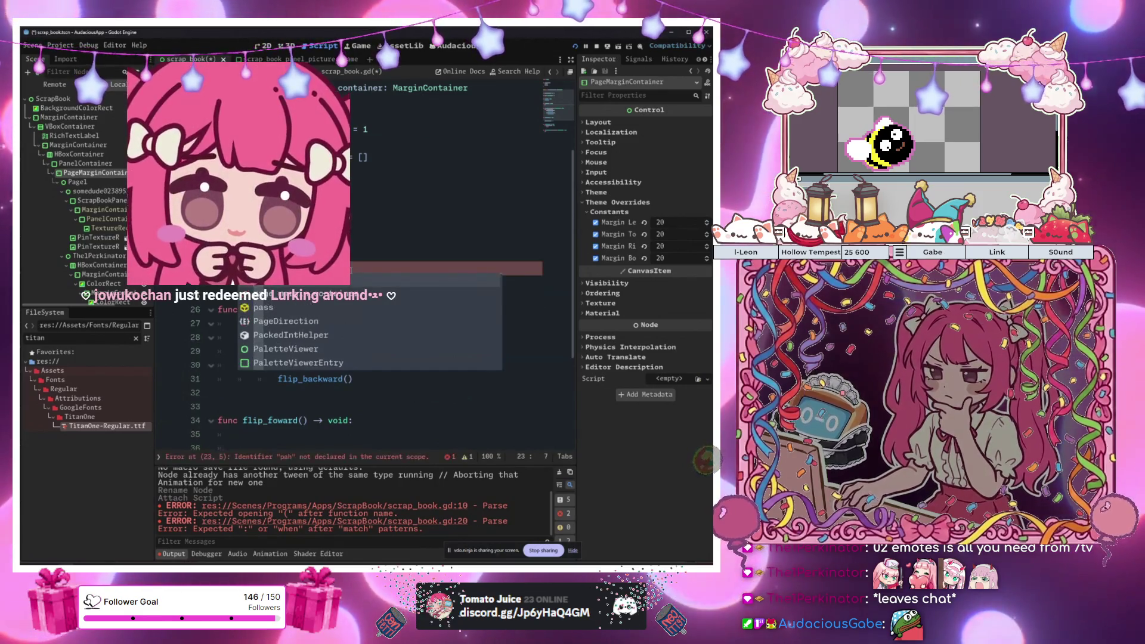
pyautogui.press('Return')
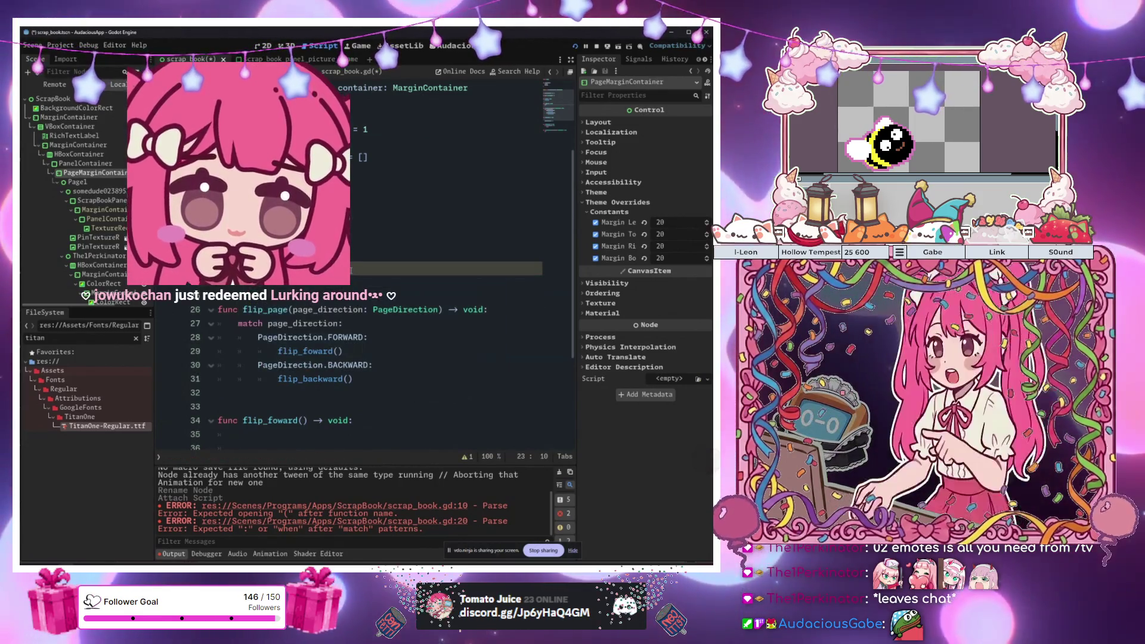
pyautogui.press('BackSpace')
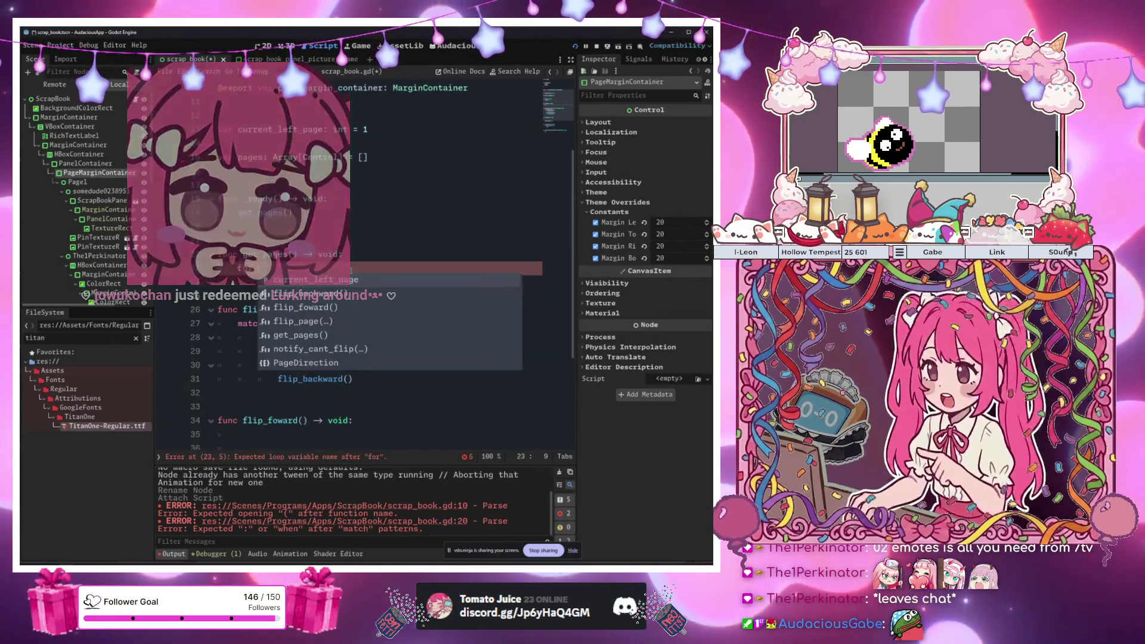
pyautogui.write('page')
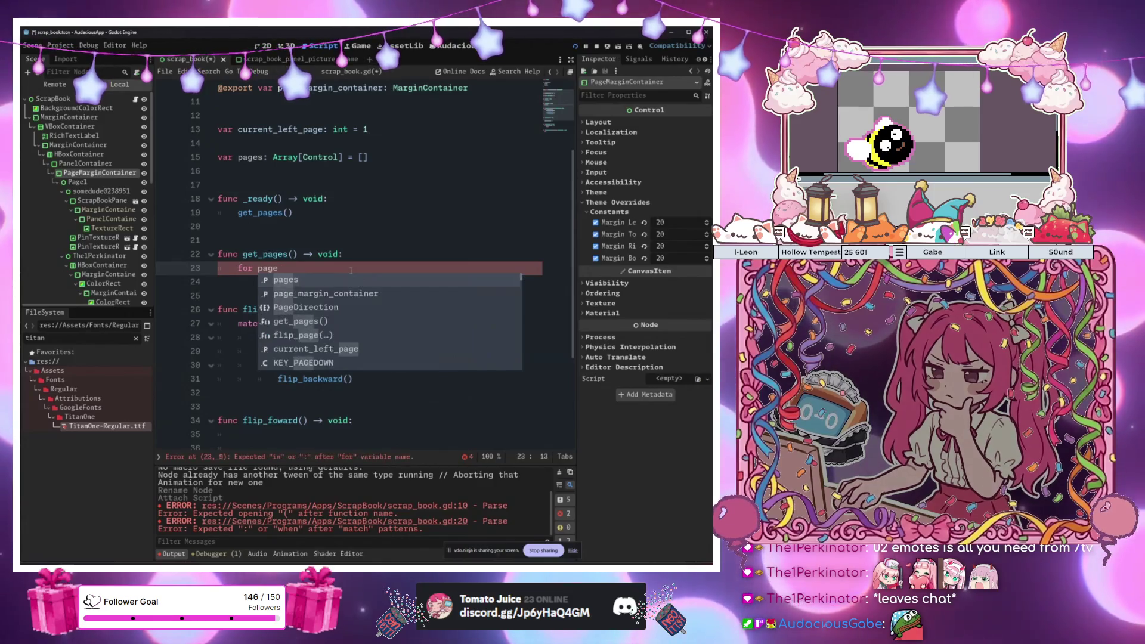
pyautogui.write(': Control in ')
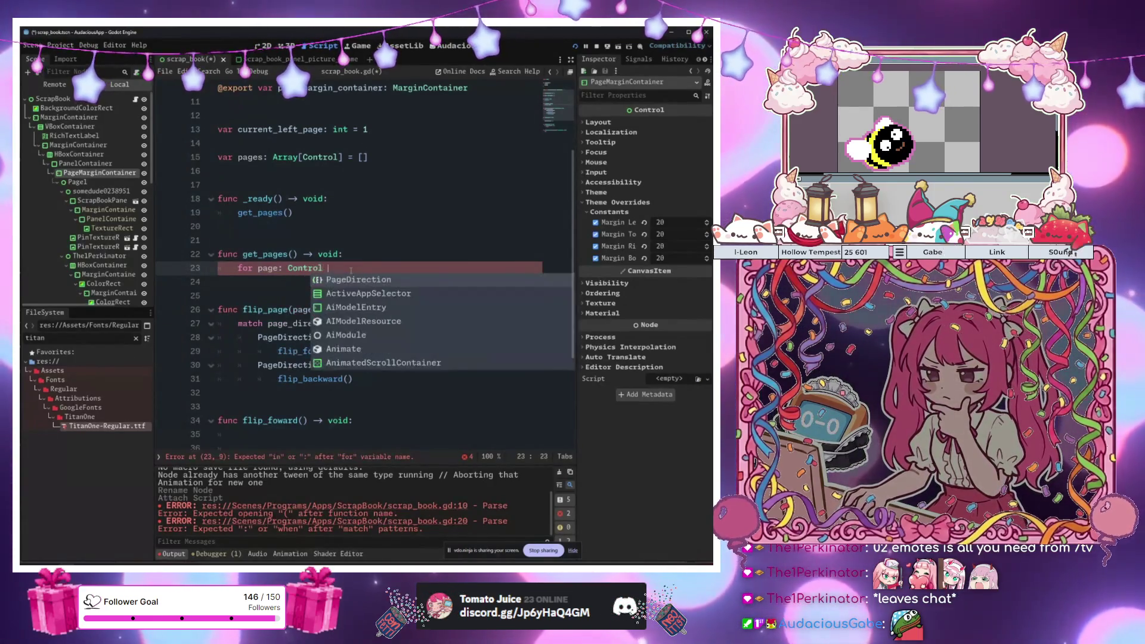
pyautogui.write('pa')
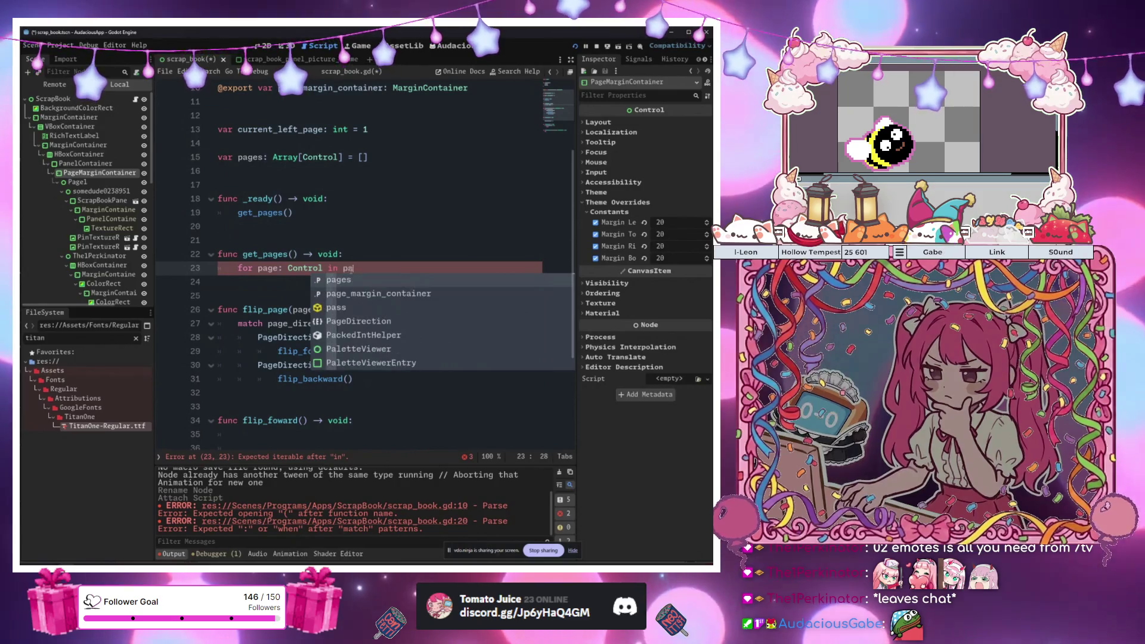
pyautogui.press('Down')
pyautogui.press('Return')
pyautogui.press('Return')
pyautogui.write('pages')
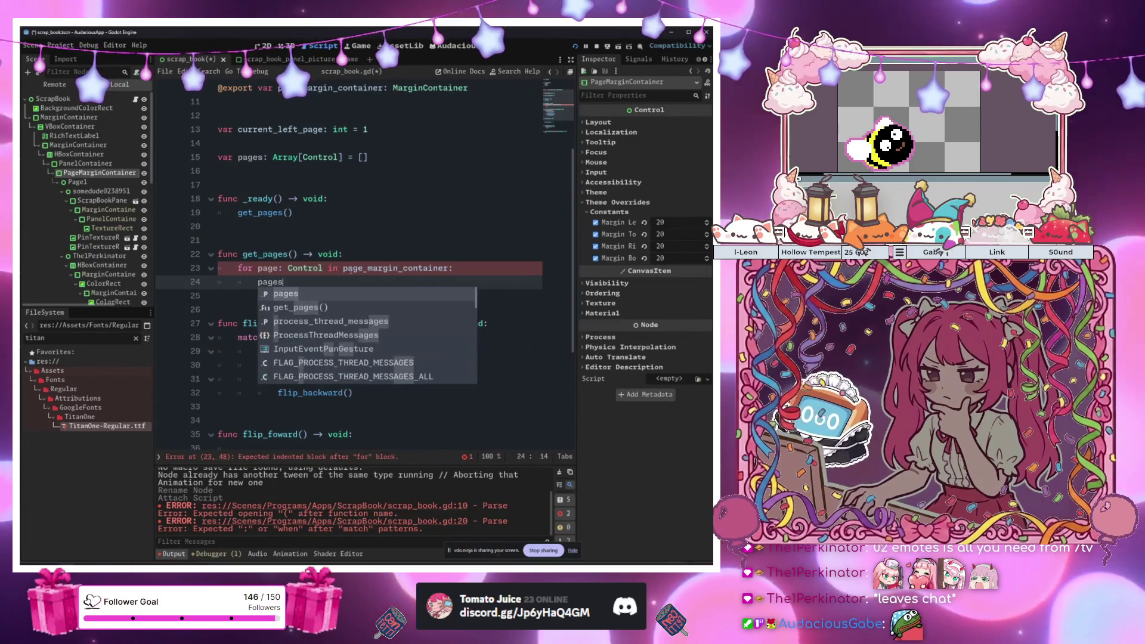
pyautogui.write('.append(page')
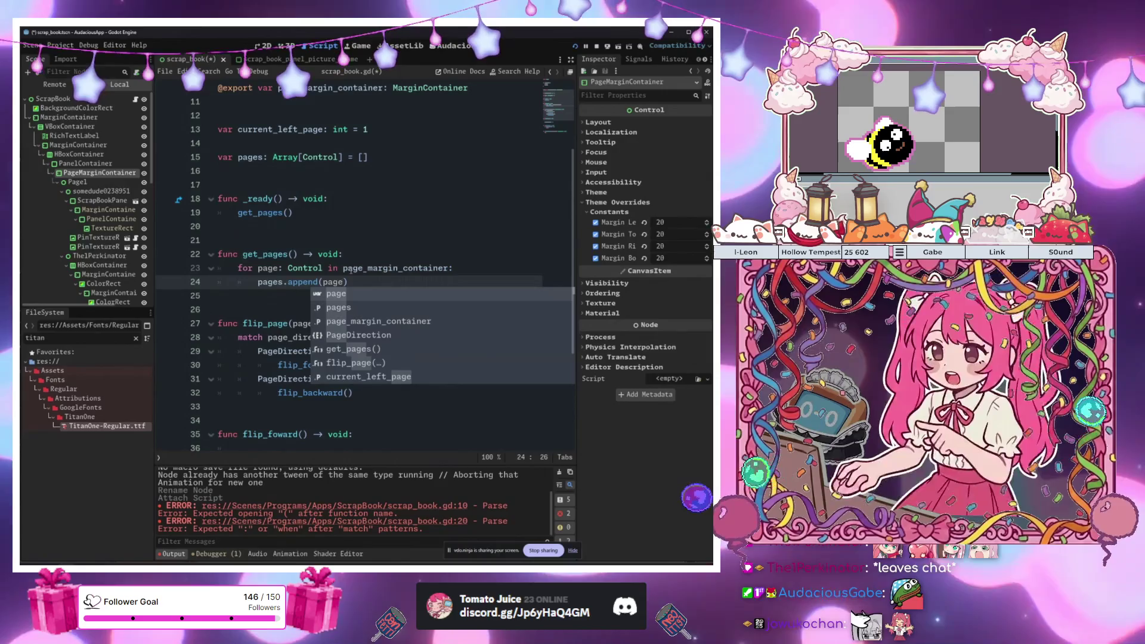
pyautogui.scroll(-4, 364, 286)
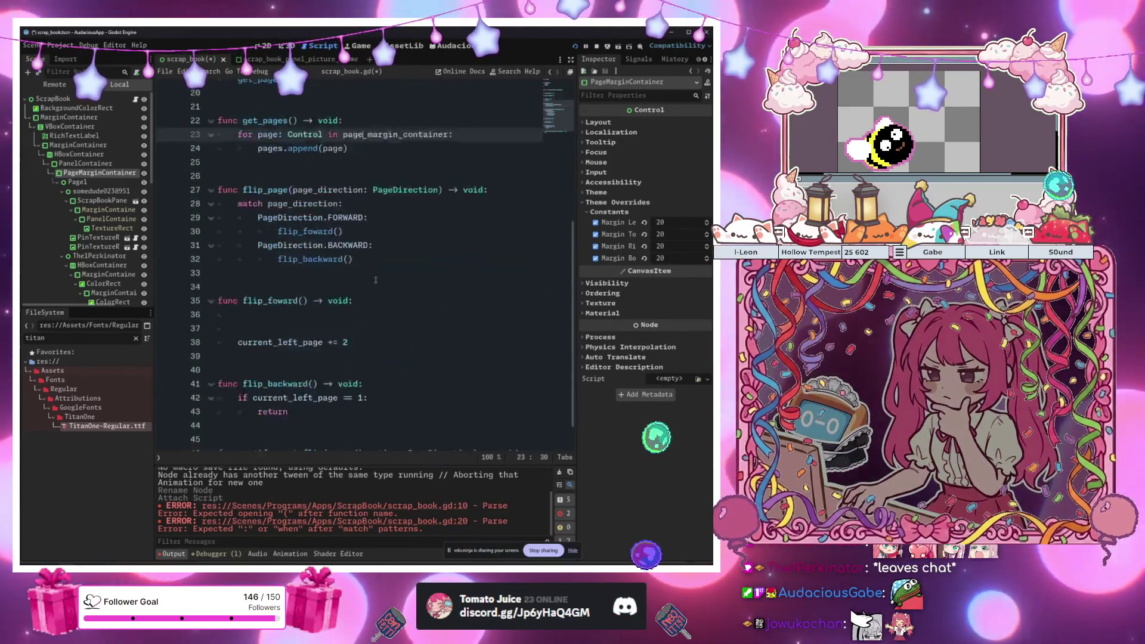
pyautogui.click(376, 310)
pyautogui.press('Up')
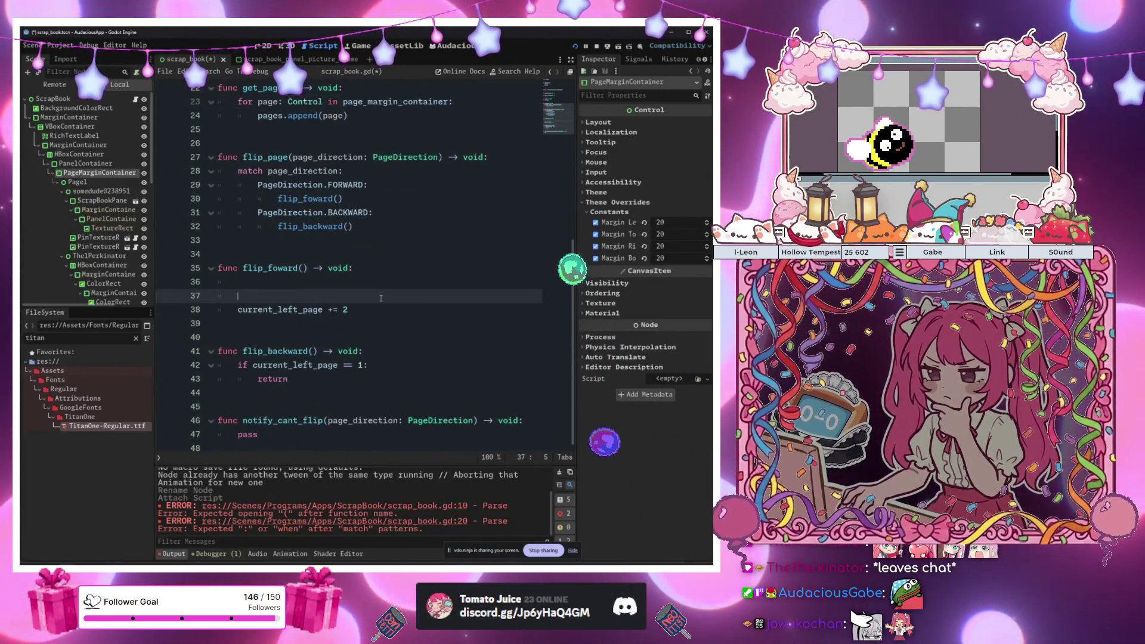
# Step: Start an 'if' on flip_foward's first line, save with Ctrl+S, and dismiss the suggestions
pyautogui.press('Up')
pyautogui.write('if')
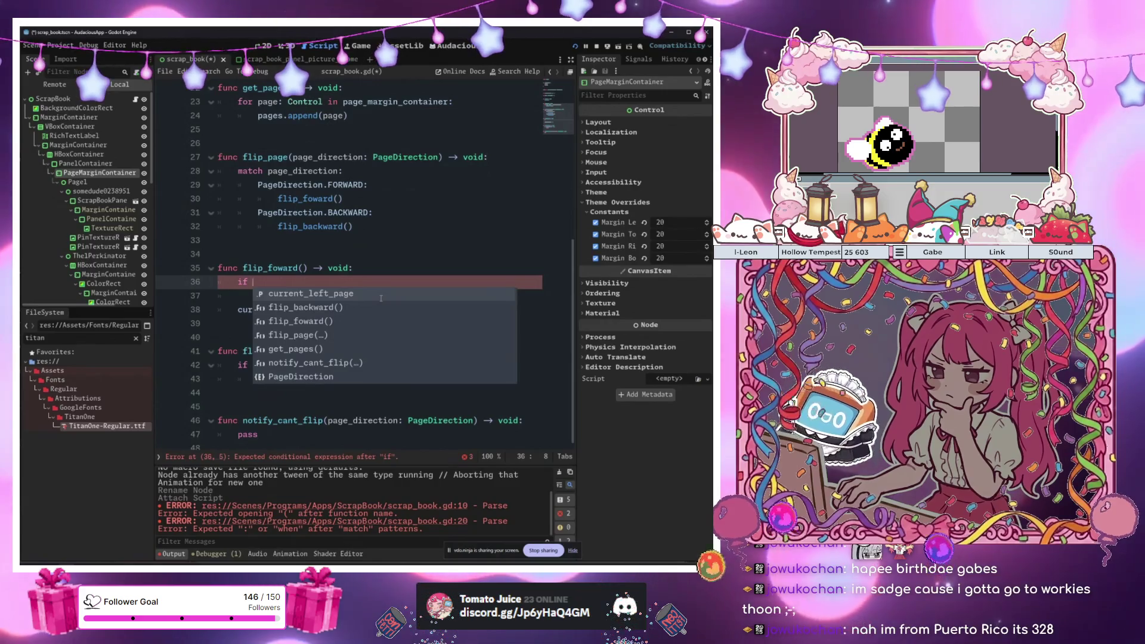
pyautogui.hotkey('ctrl', 's')
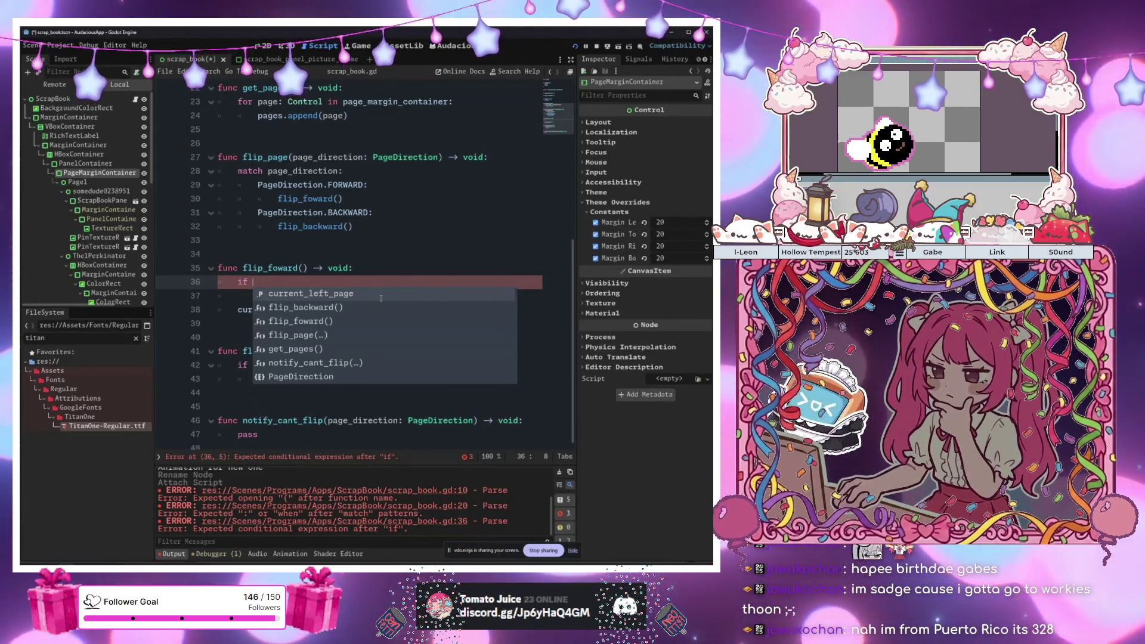
pyautogui.click(381, 281)
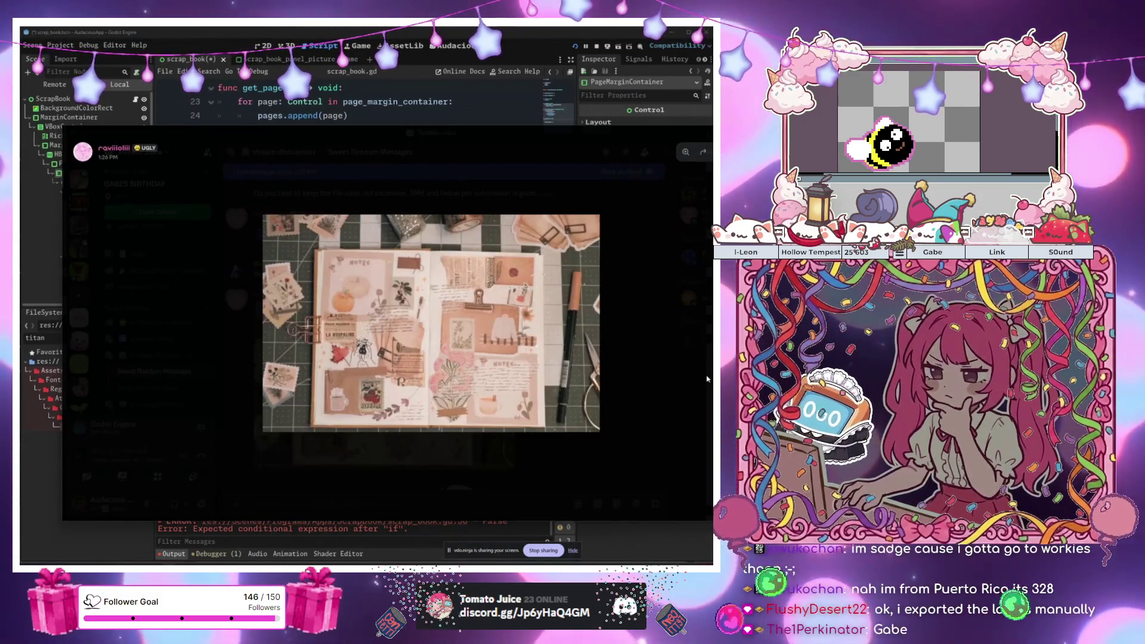
# Step: Close Discord's enlarged image, scroll to the newest messages, and switch back to Godot
pyautogui.click(637, 420)
pyautogui.scroll(-10, 510, 333)
pyautogui.scroll(-15, 510, 334)
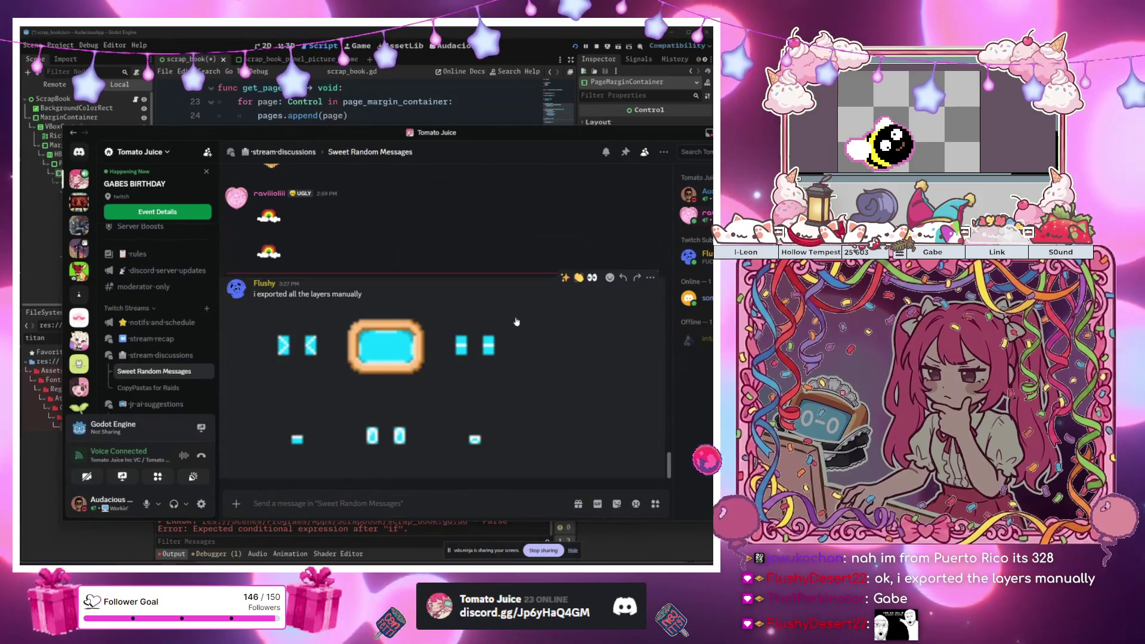
pyautogui.hotkey('alt', 'Tab')
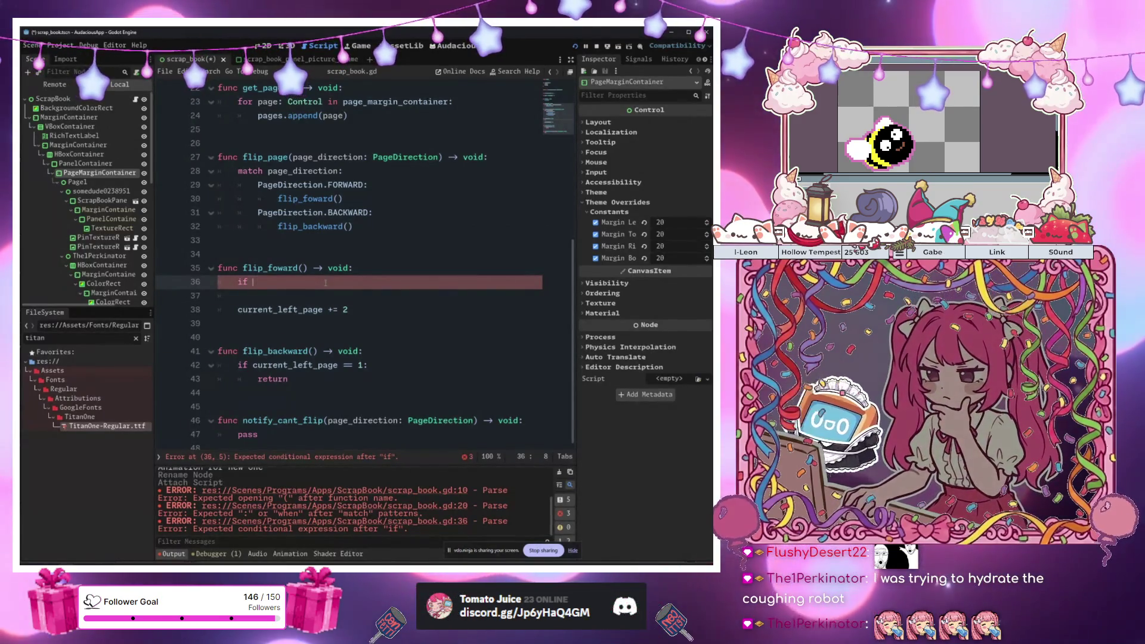
# Step: Complete flip_foward's check: 'if not pages.size() - 2 >= current_left_page: return', saving midway
pyautogui.tripleClick(325, 282)
pyautogui.click(325, 283)
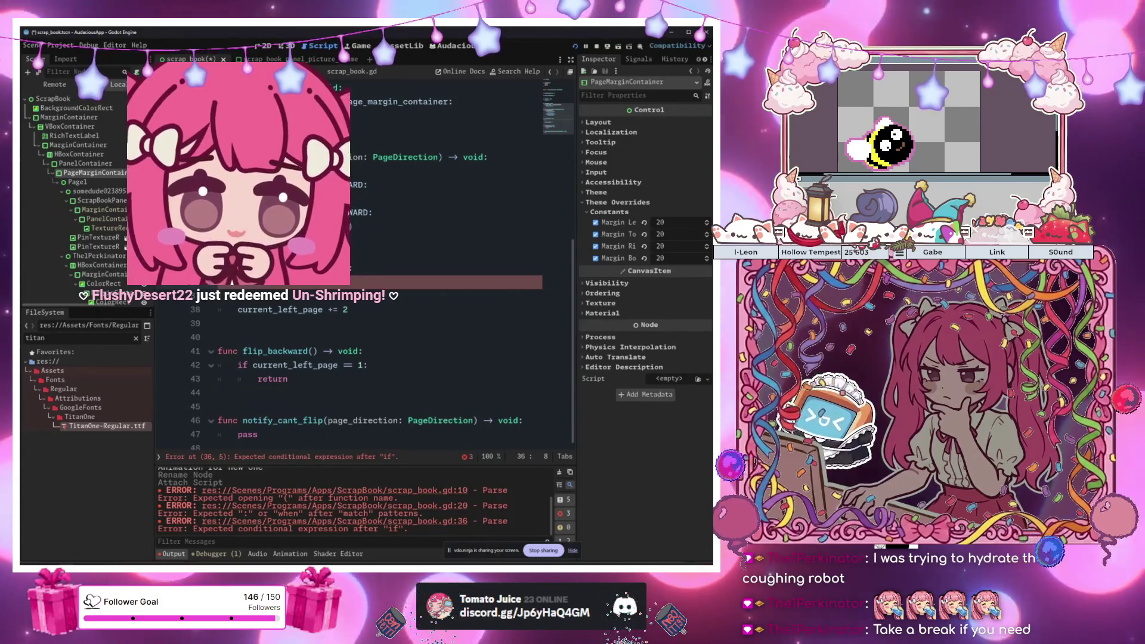
pyautogui.write('p')
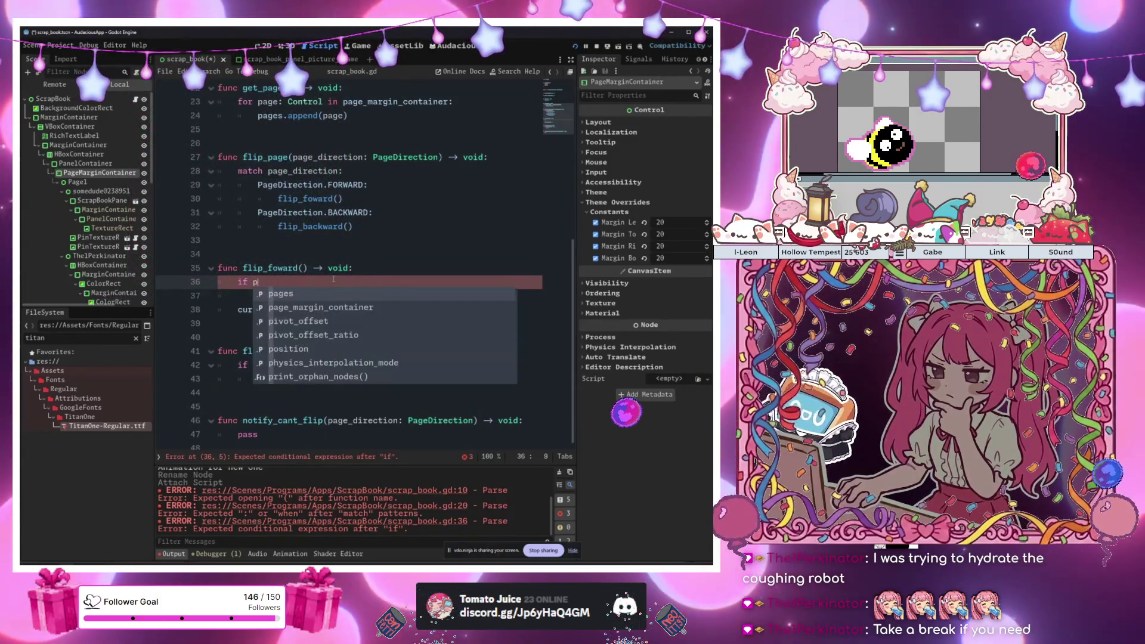
pyautogui.write('ages.size()')
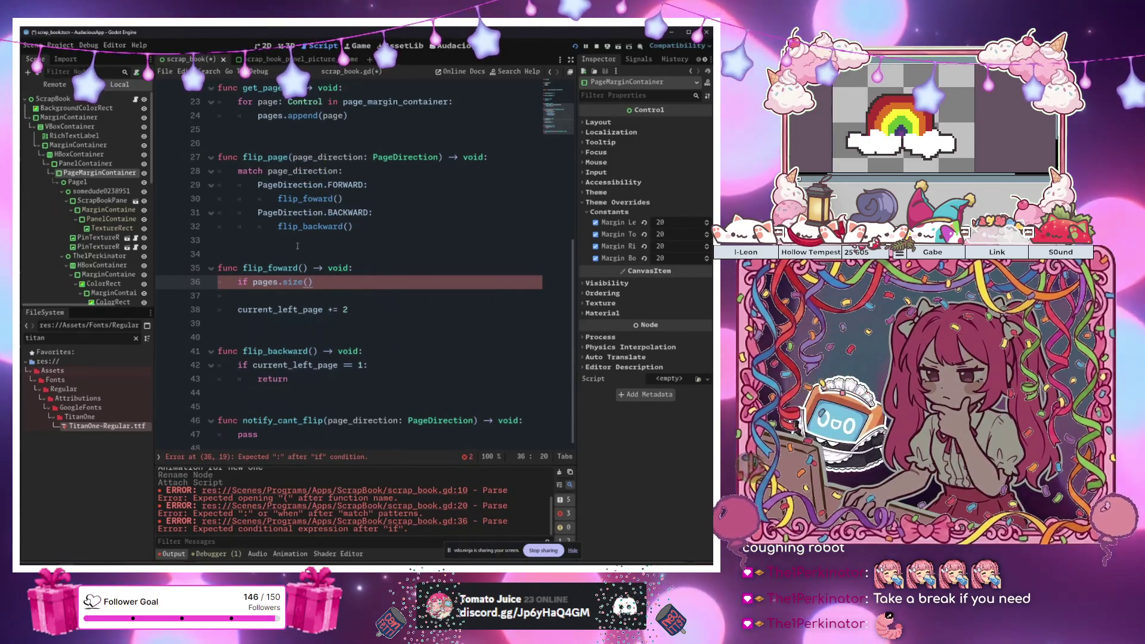
pyautogui.hotkey('ctrl', 's')
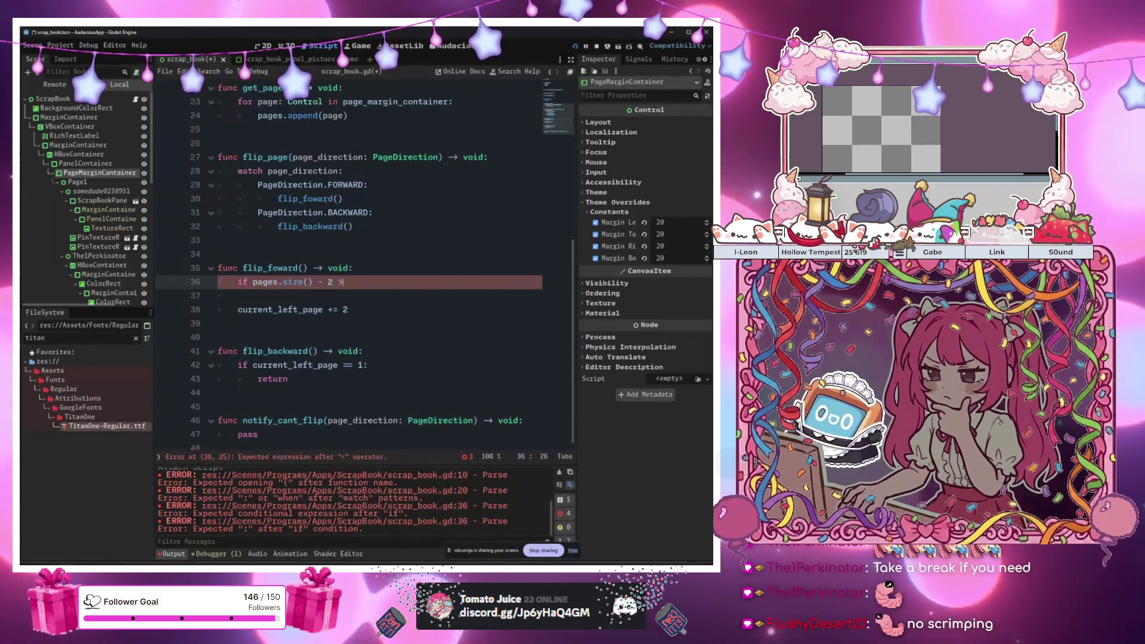
pyautogui.write('= cur')
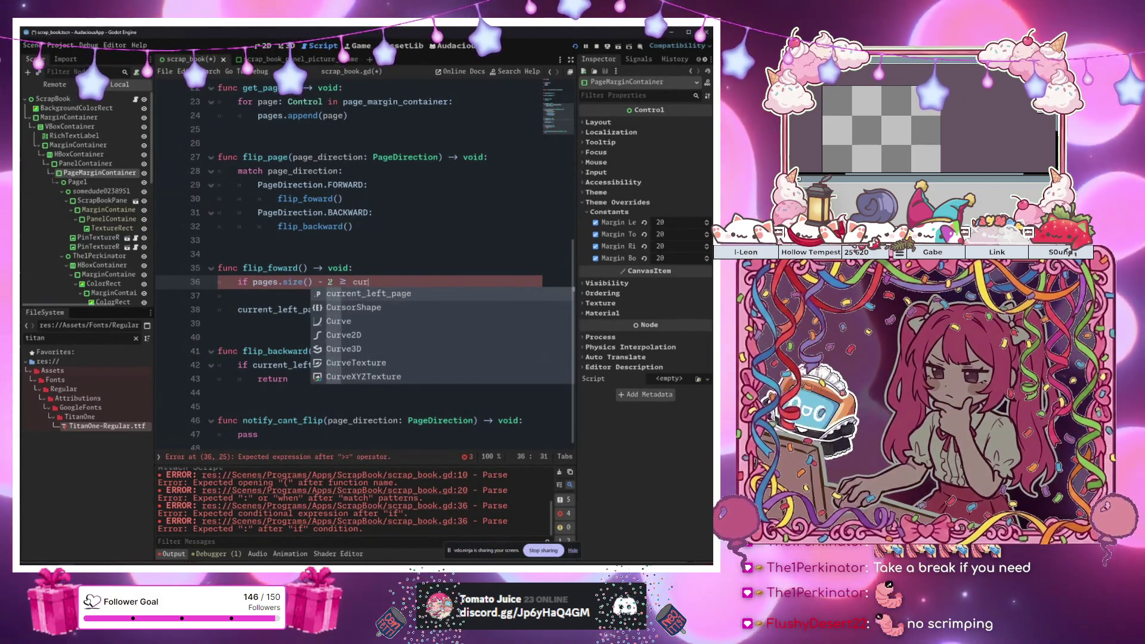
pyautogui.press('Return')
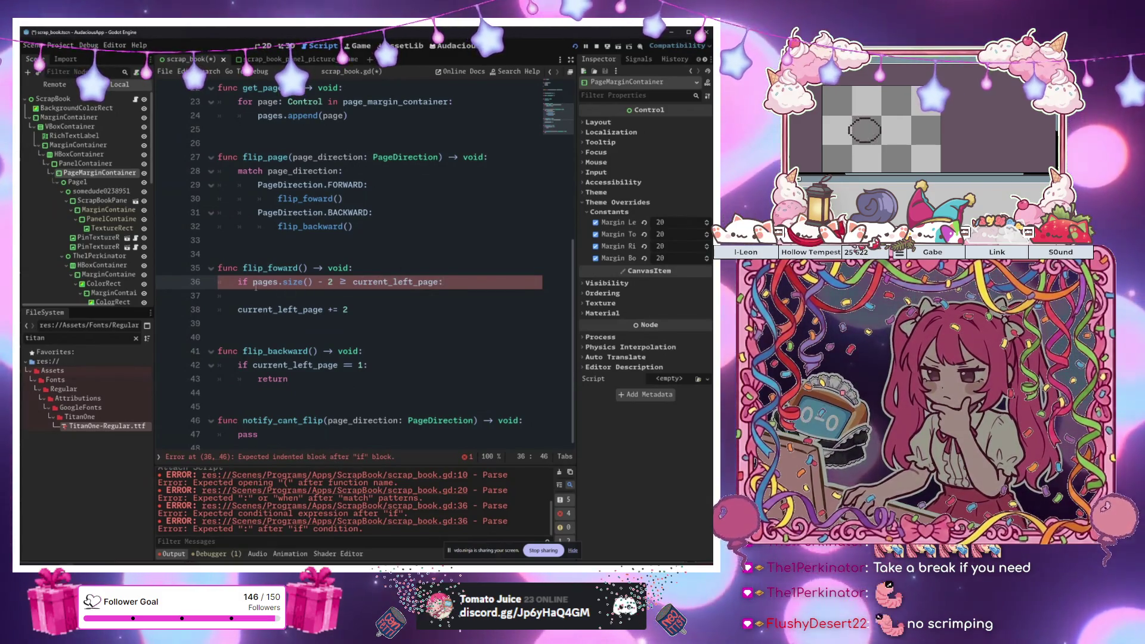
pyautogui.write('not')
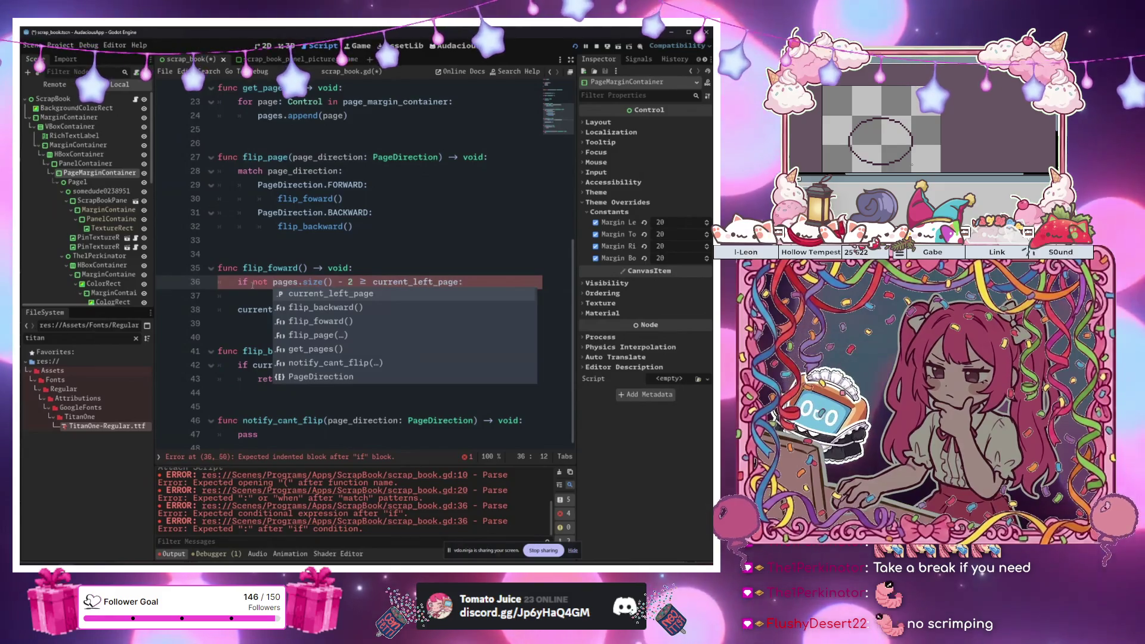
pyautogui.press('Escape')
pyautogui.press('End')
pyautogui.press('Return')
pyautogui.write('return')
# Step: Add a show_new_pages() -> void stub with pass after flip_foward, separated by a blank line
pyautogui.click(388, 325)
pyautogui.press('Return')
pyautogui.press('Return')
pyautogui.write('func show_new_pages() -')
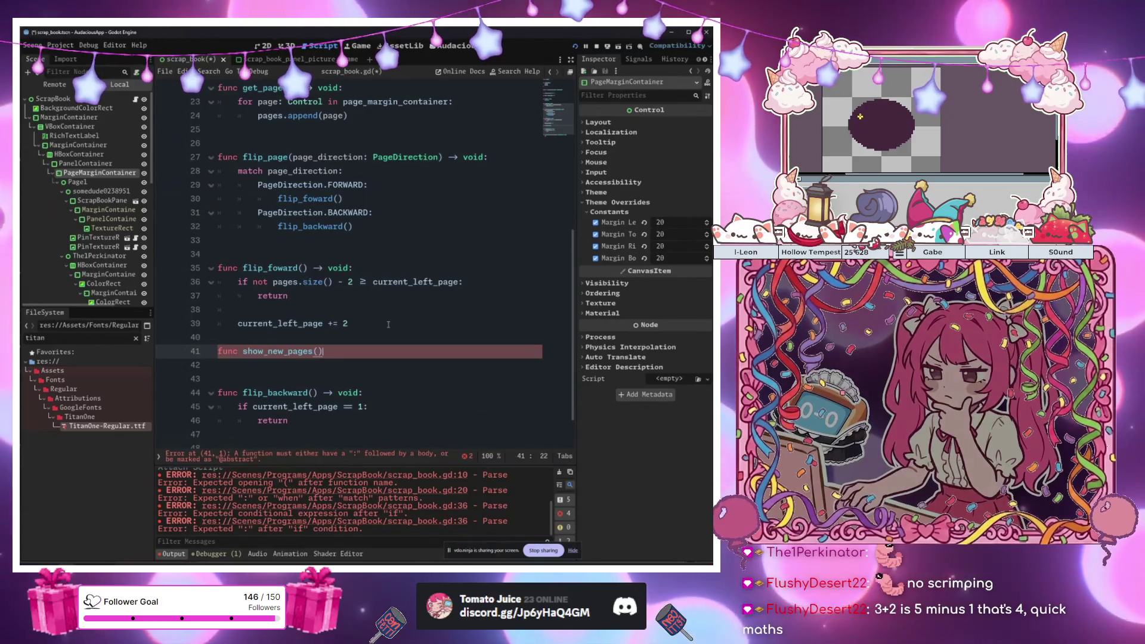
pyautogui.write('> void:')
pyautogui.press('Return')
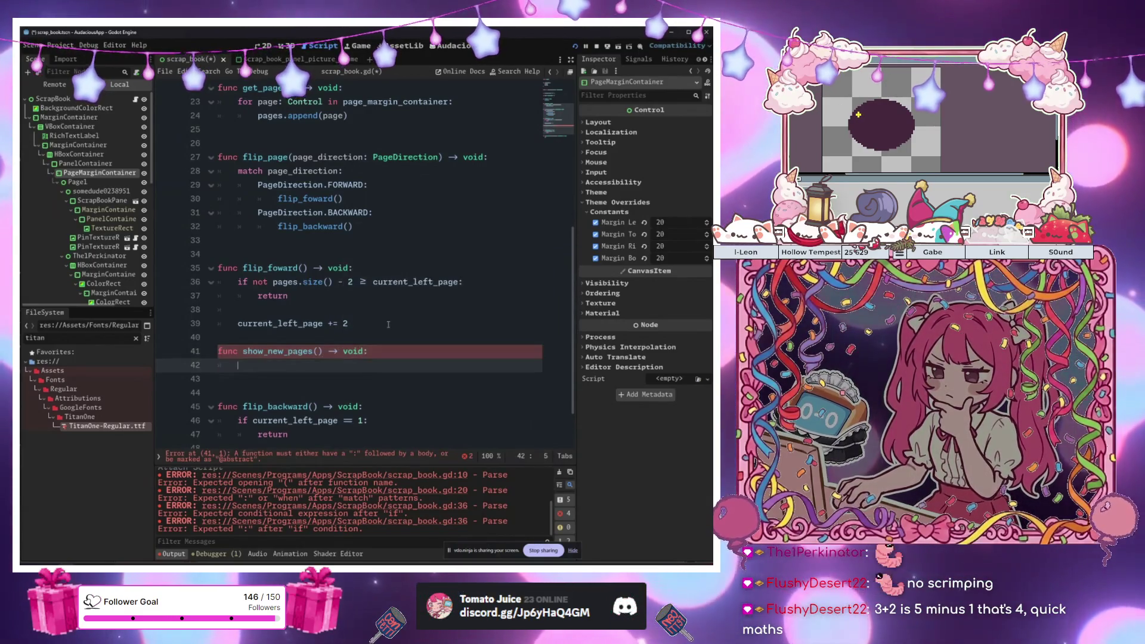
pyautogui.write('pass')
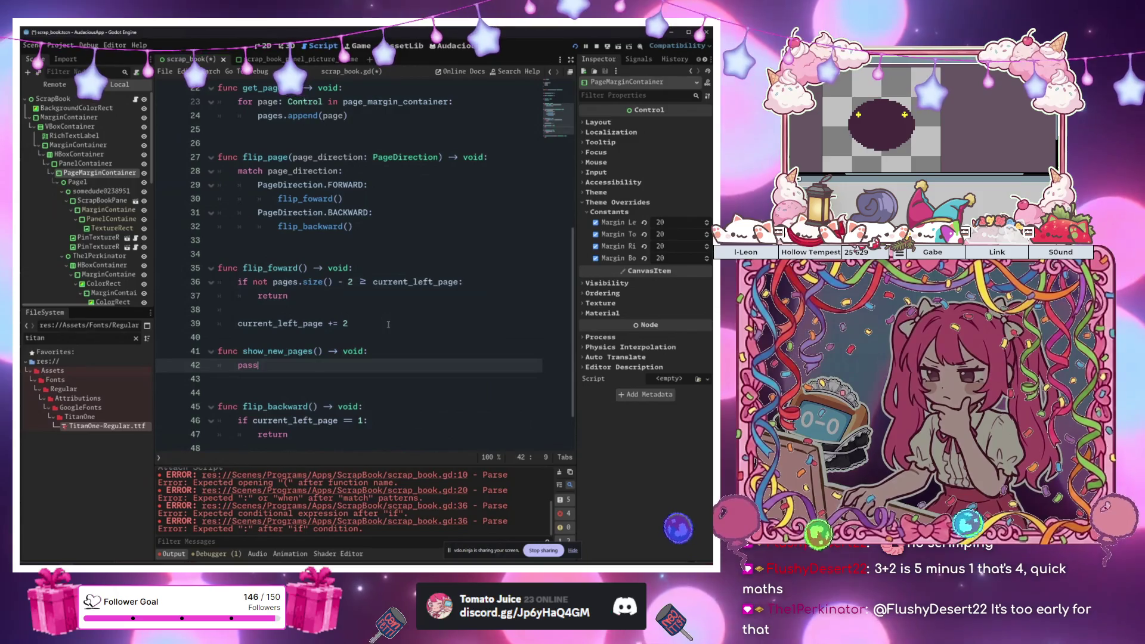
pyautogui.press('Up')
pyautogui.press('Up')
pyautogui.press('Return')
pyautogui.press('Down')
pyautogui.press('Down')
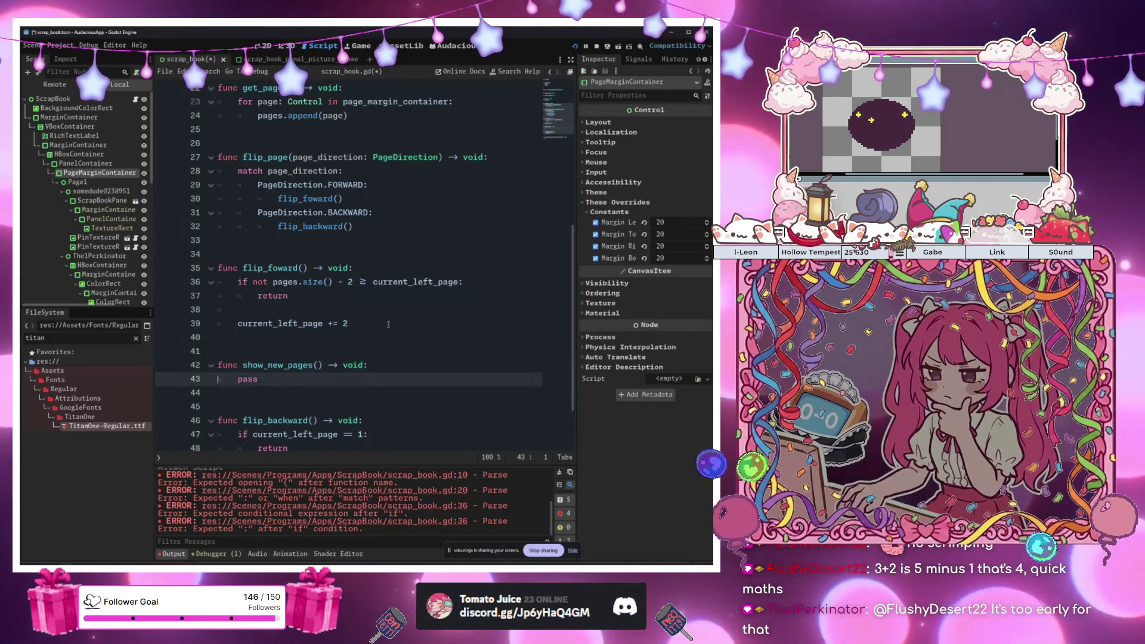
# Step: Save the script and move the show_new_pages function below flip_backward
pyautogui.scroll(1, 388, 324)
pyautogui.scroll(-1, 389, 324)
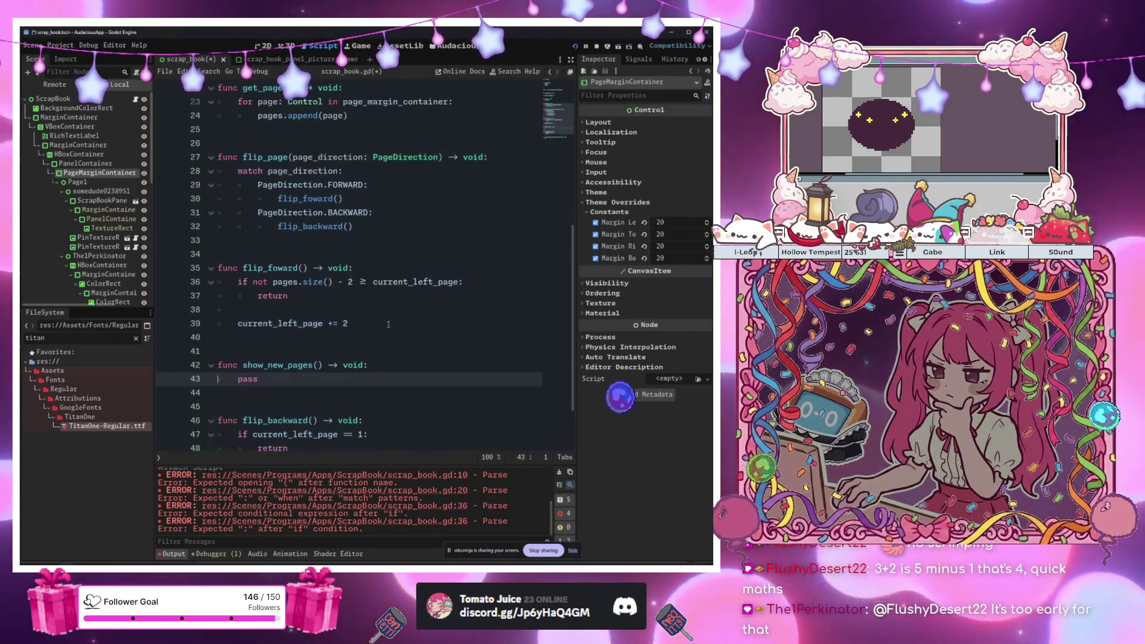
pyautogui.hotkey('ctrl', 's')
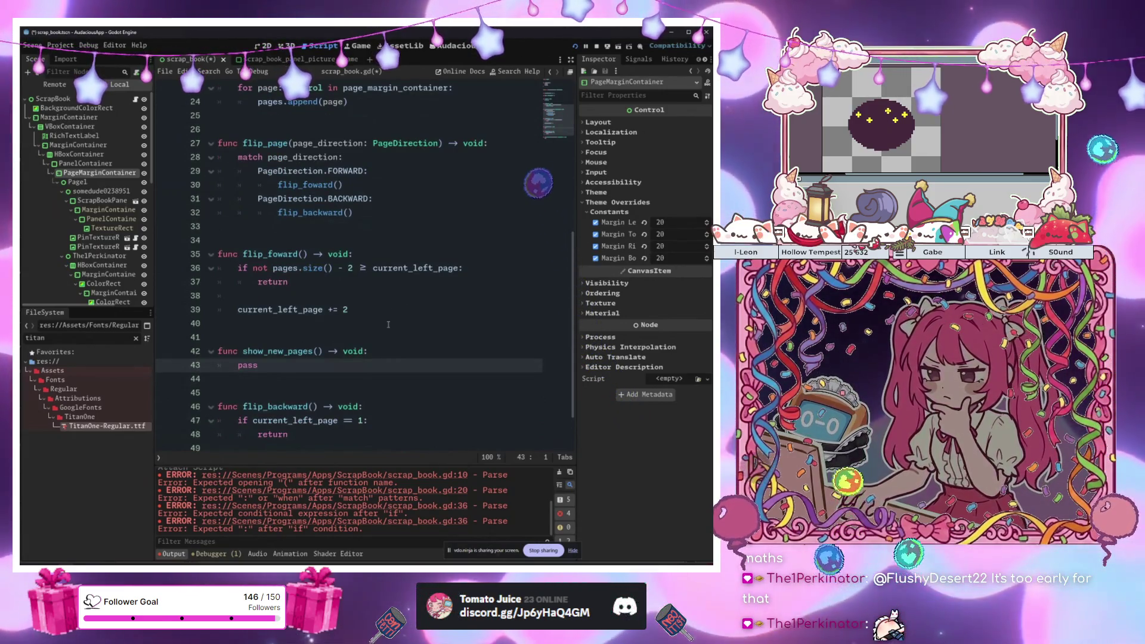
pyautogui.hotkey('ctrl', 'z')
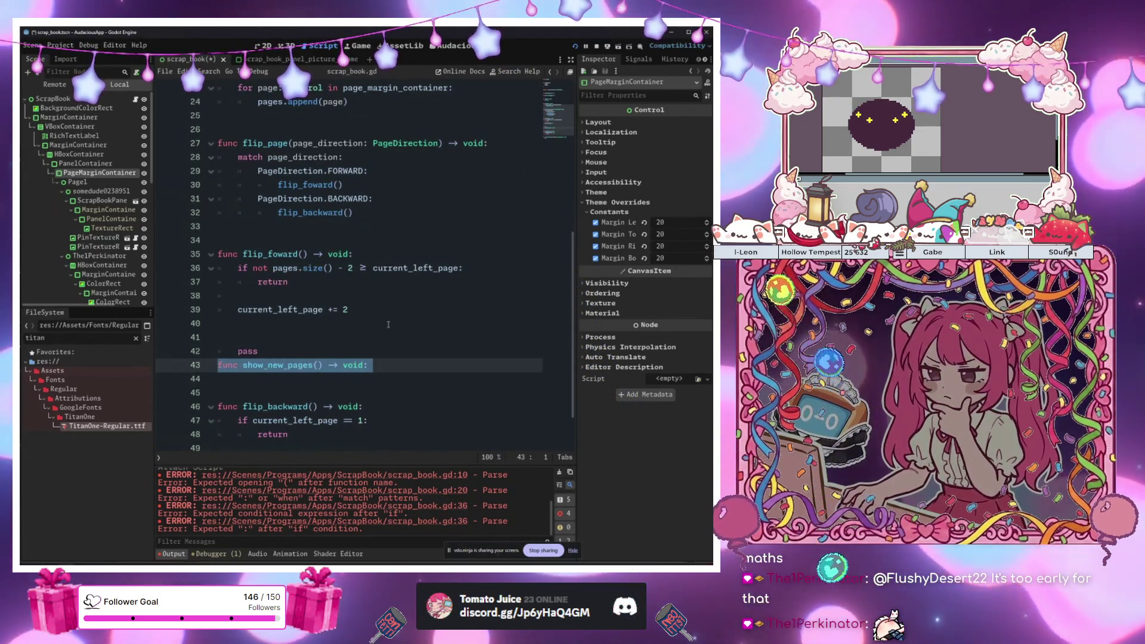
pyautogui.hotkey('ctrl', 'shift', 'z')
pyautogui.hotkey('ctrl', 'z')
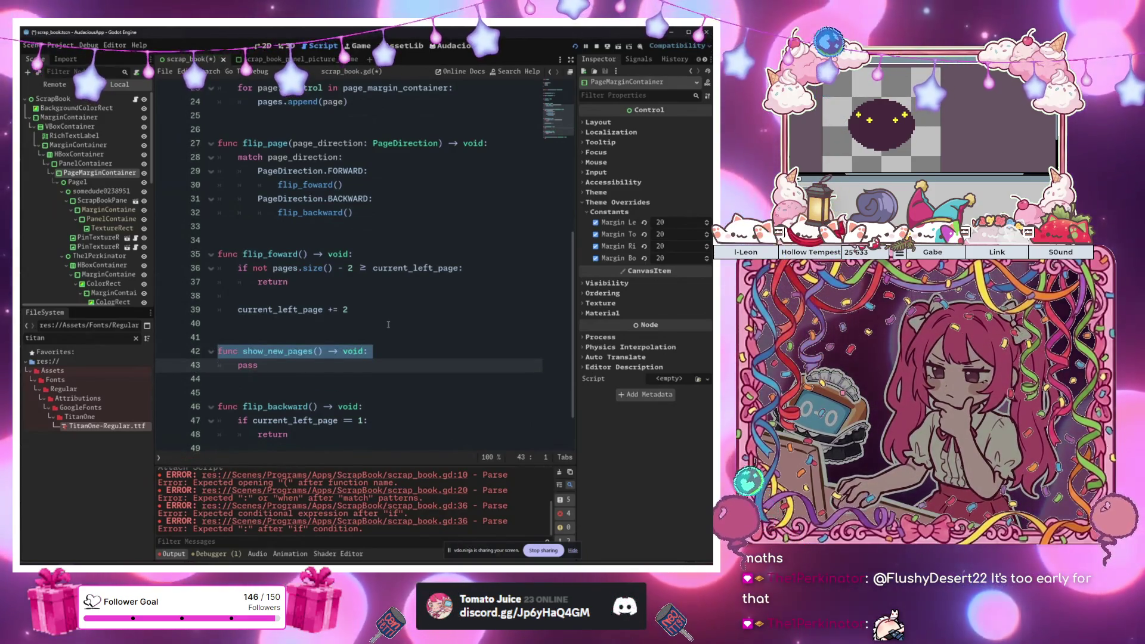
pyautogui.hotkey('alt', 'Down')
pyautogui.hotkey('alt', 'Down')
pyautogui.hotkey('alt', 'Down')
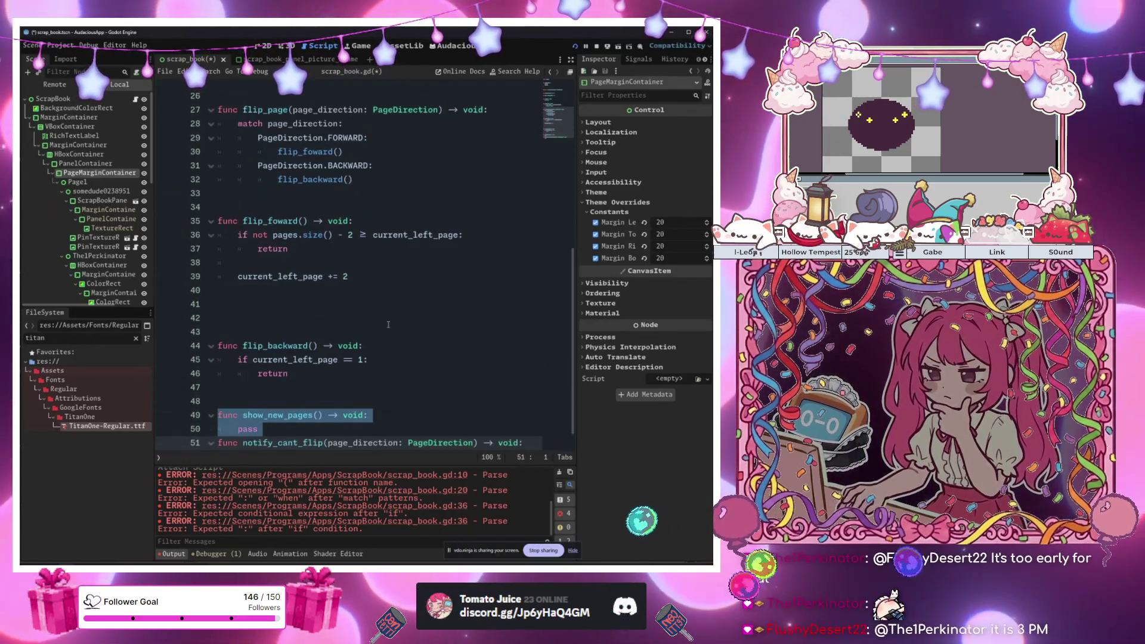
# Step: Tidy the blank lines around the moved function and delete its placeholder pass
pyautogui.press('Right')
pyautogui.press('Return')
pyautogui.press('Return')
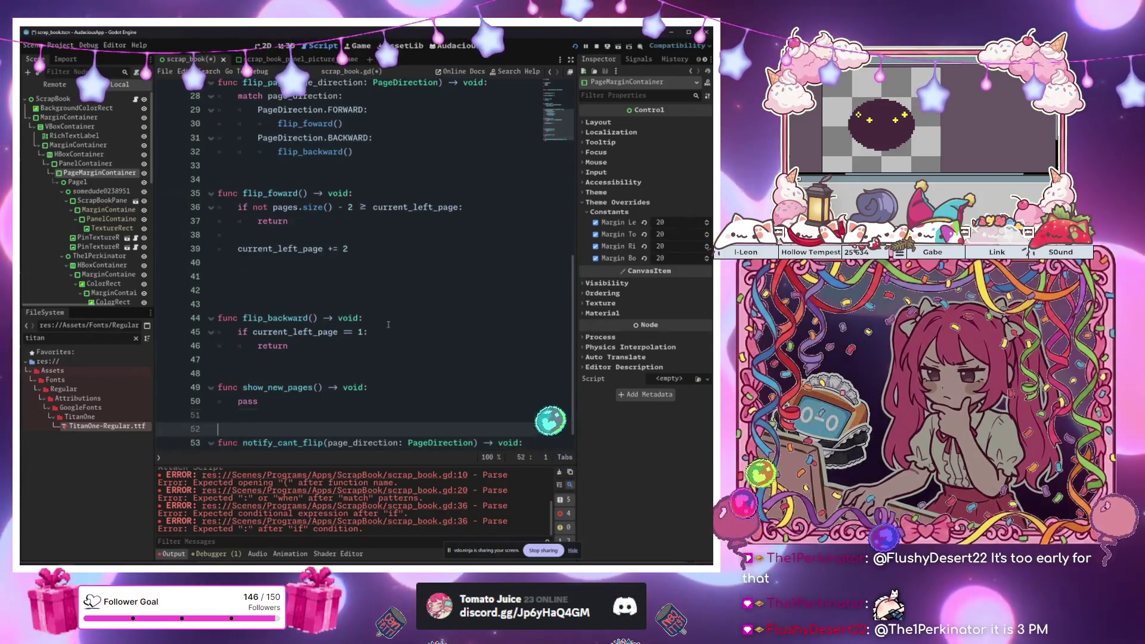
pyautogui.press('Up')
pyautogui.press('Up')
pyautogui.press('Up')
pyautogui.press('BackSpace')
pyautogui.press('BackSpace')
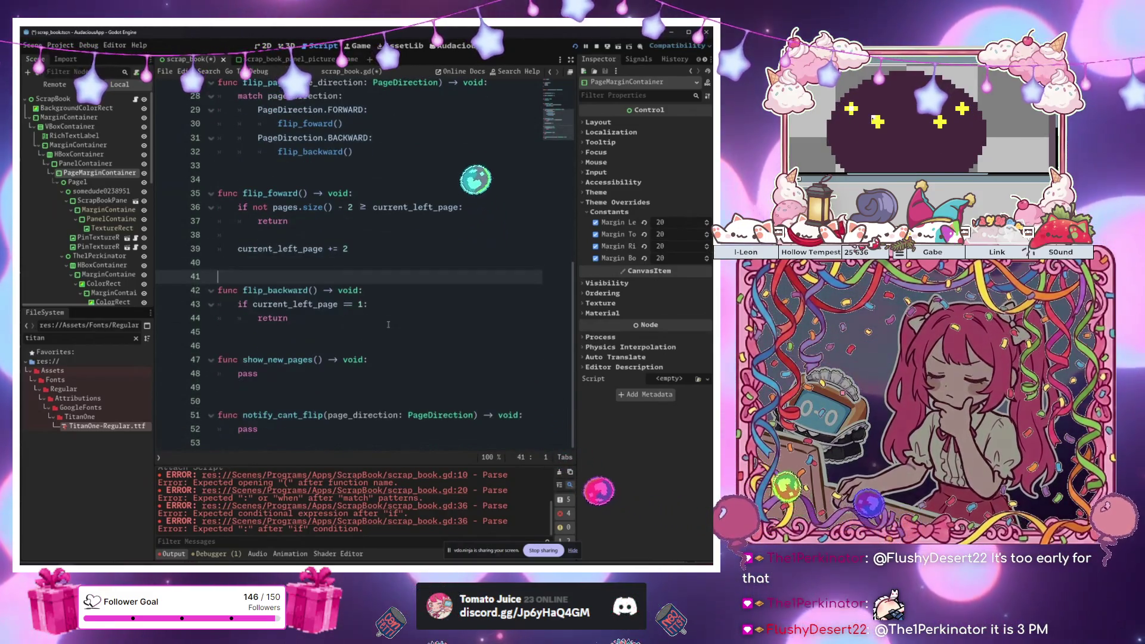
pyautogui.press('Down')
pyautogui.press('Down')
pyautogui.press('Down')
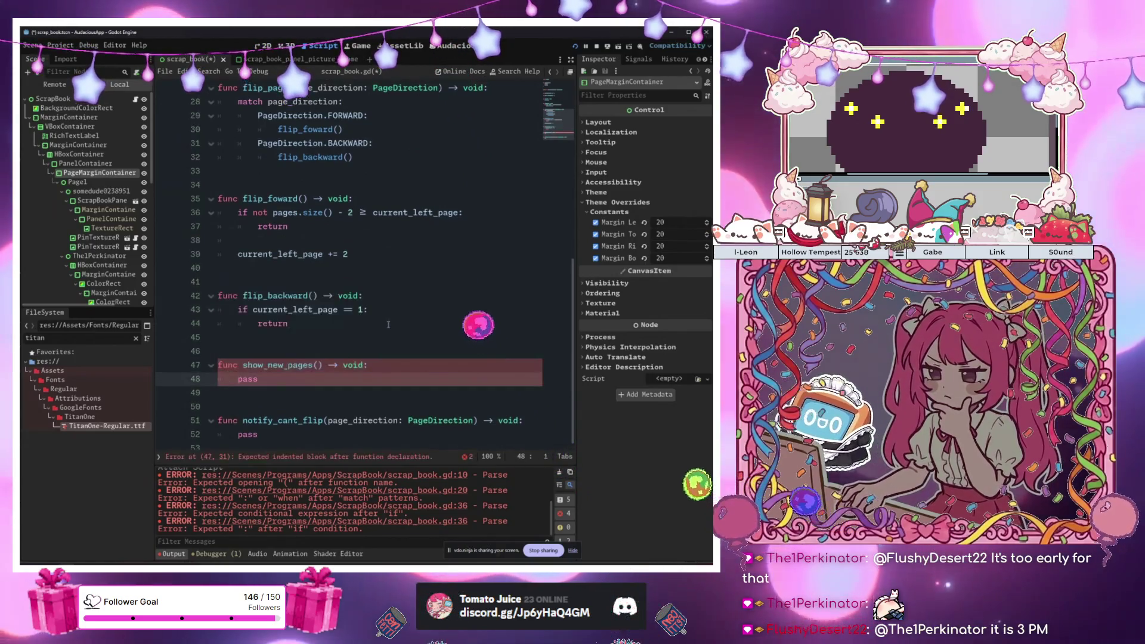
pyautogui.press('End')
pyautogui.press('BackSpace')
pyautogui.press('BackSpace')
pyautogui.press('BackSpace')
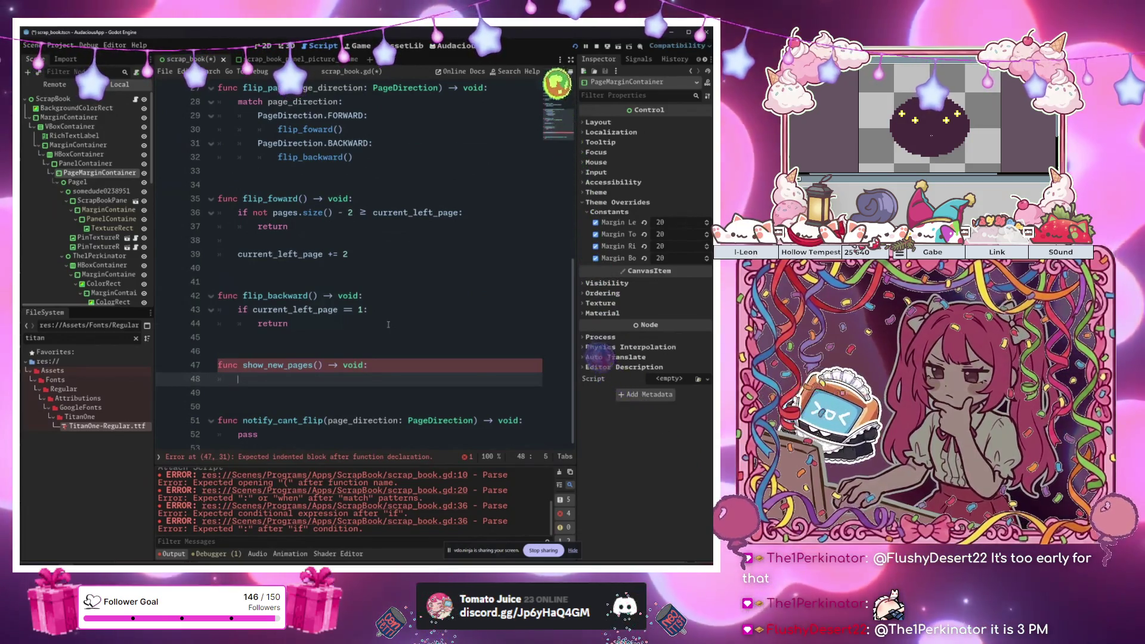
# Step: Write the loop header 'for page: Control in pages:' in show_new_pages
pyautogui.write('for page')
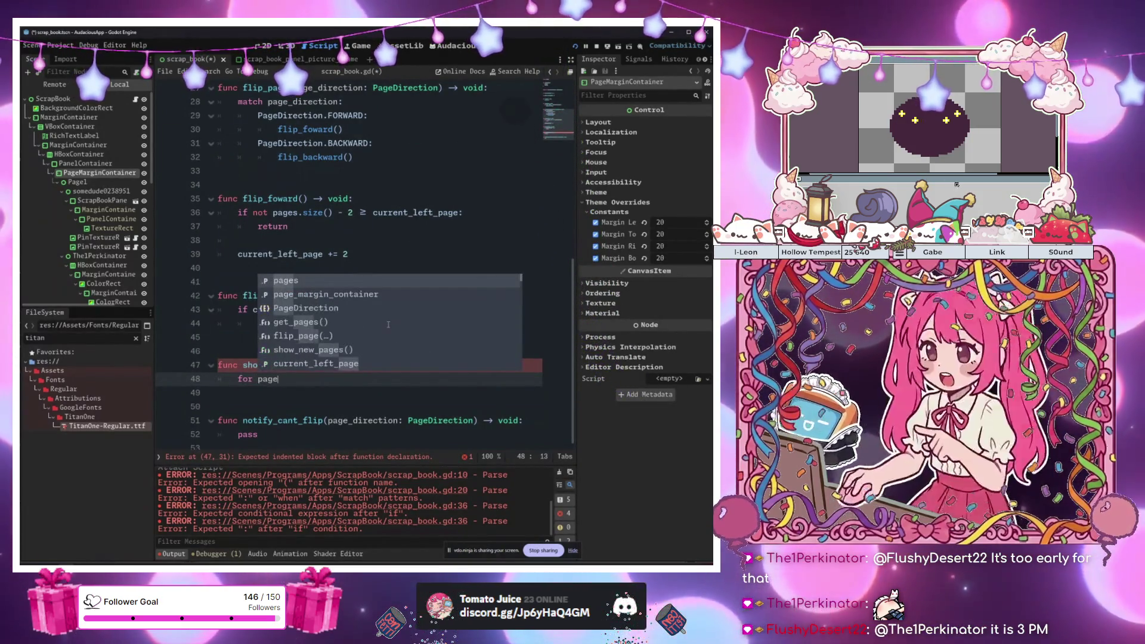
pyautogui.write(': Control in ')
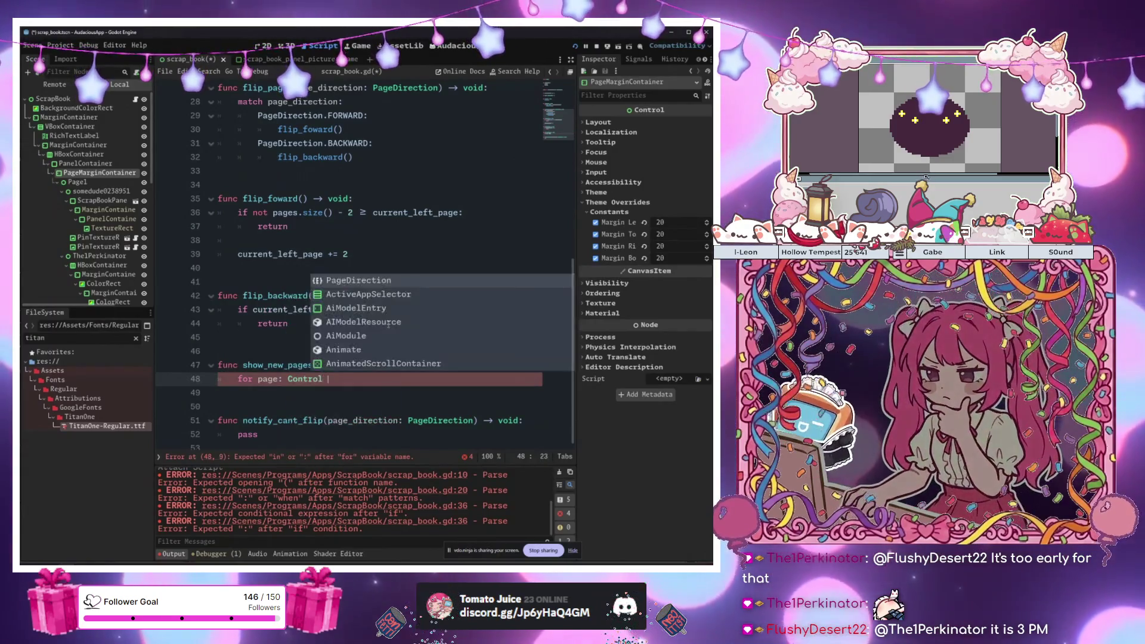
pyautogui.write('P')
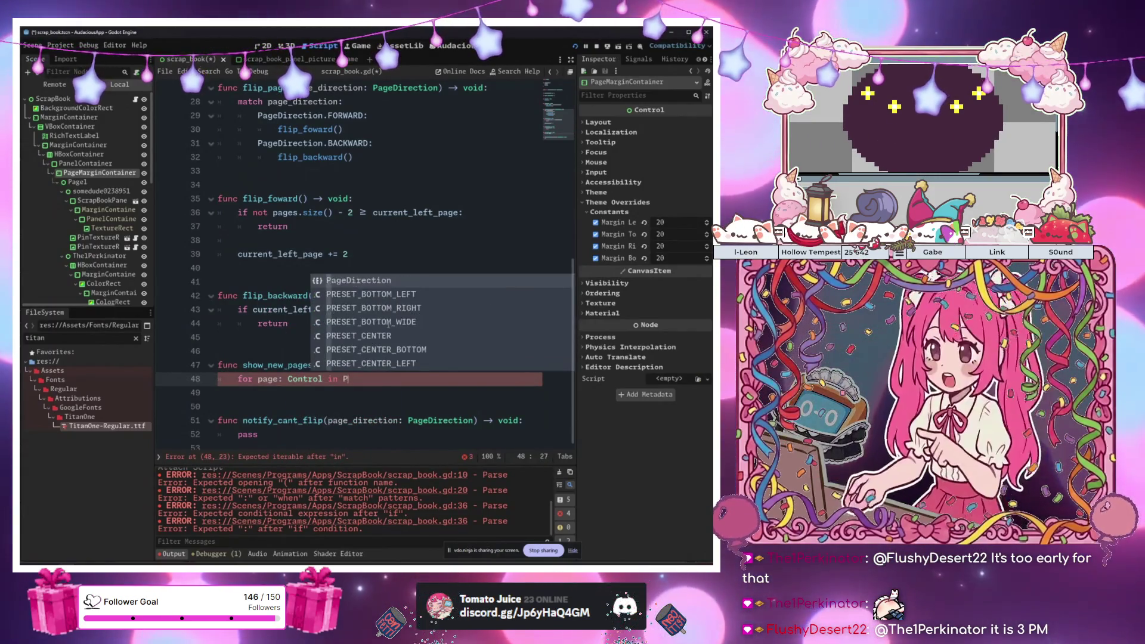
pyautogui.press('BackSpace')
pyautogui.write('p')
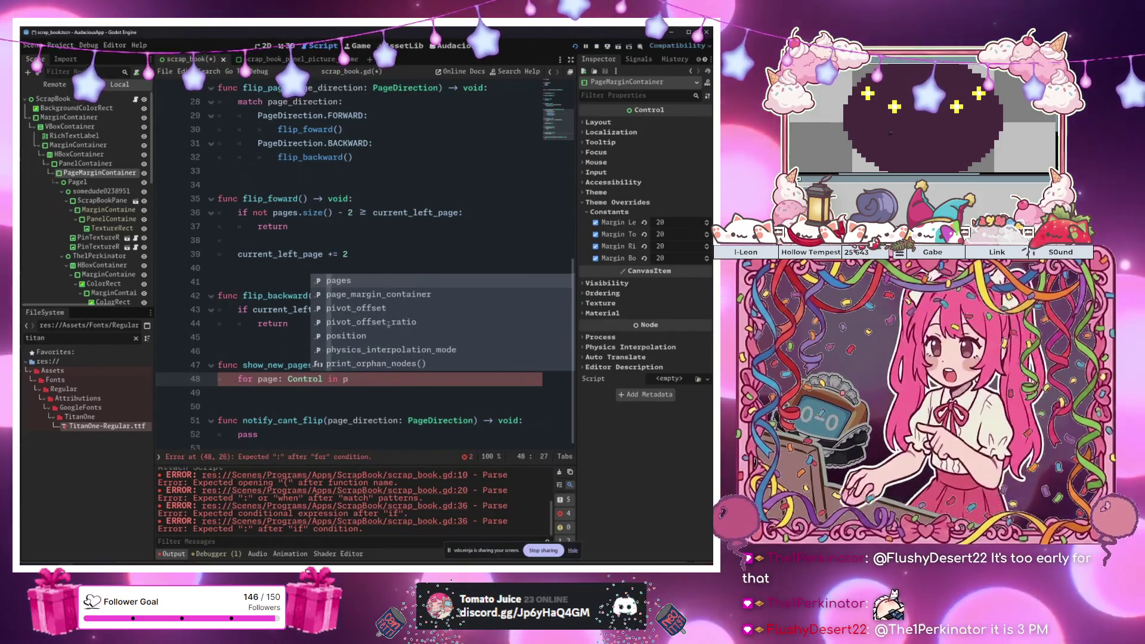
pyautogui.press('Down')
pyautogui.press('Return')
pyautogui.write('.get_children(')
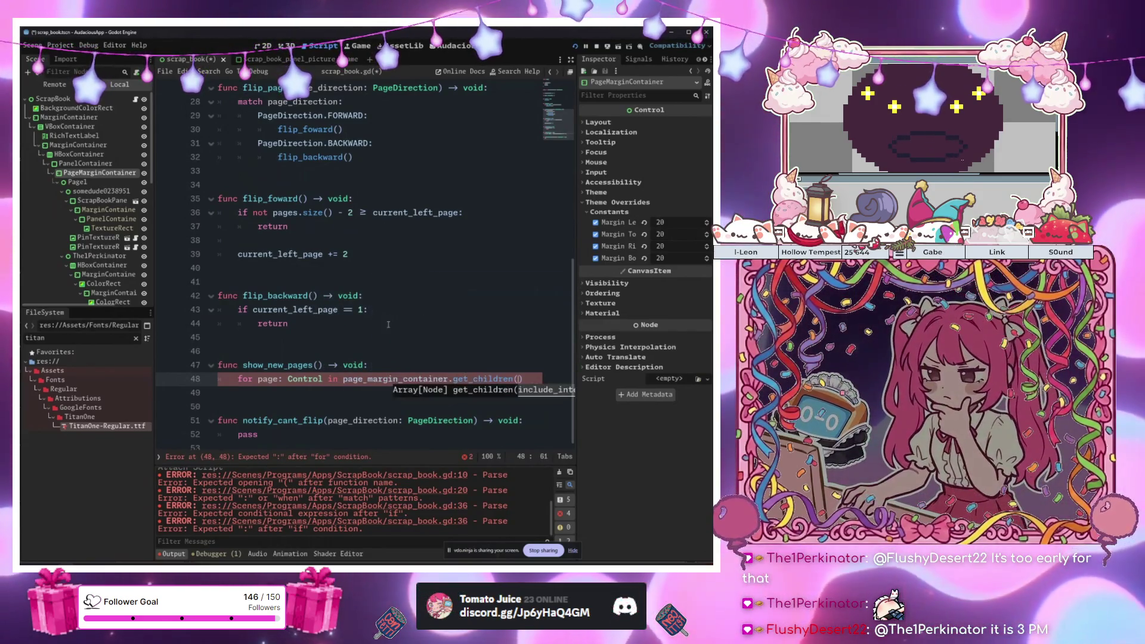
pyautogui.press('Escape')
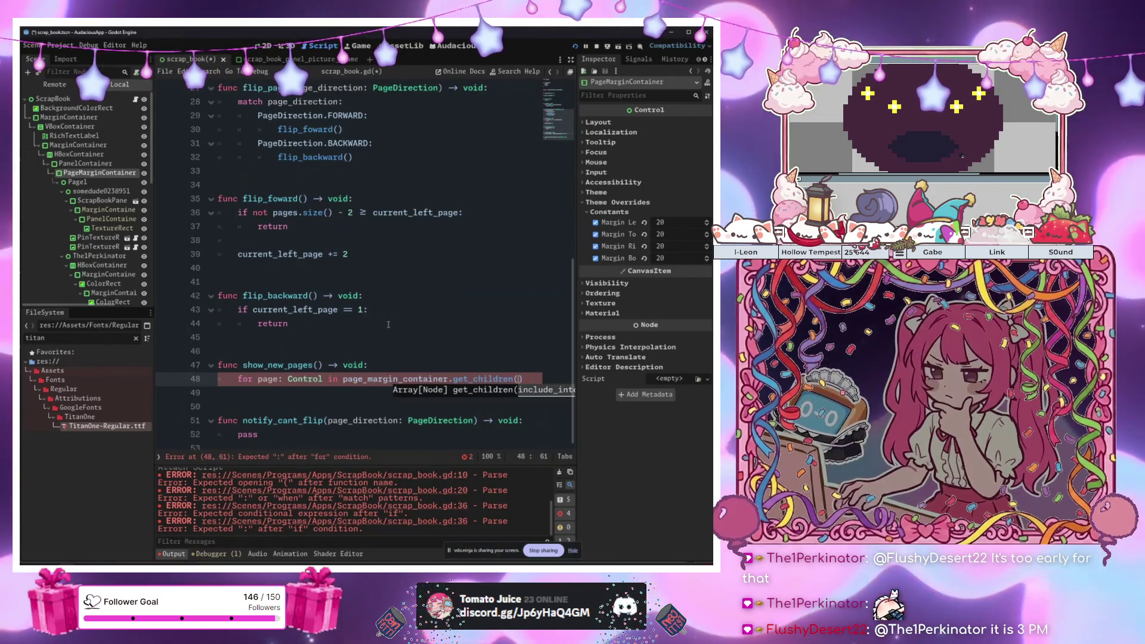
pyautogui.press('BackSpace')
pyautogui.press('BackSpace')
pyautogui.press('BackSpace')
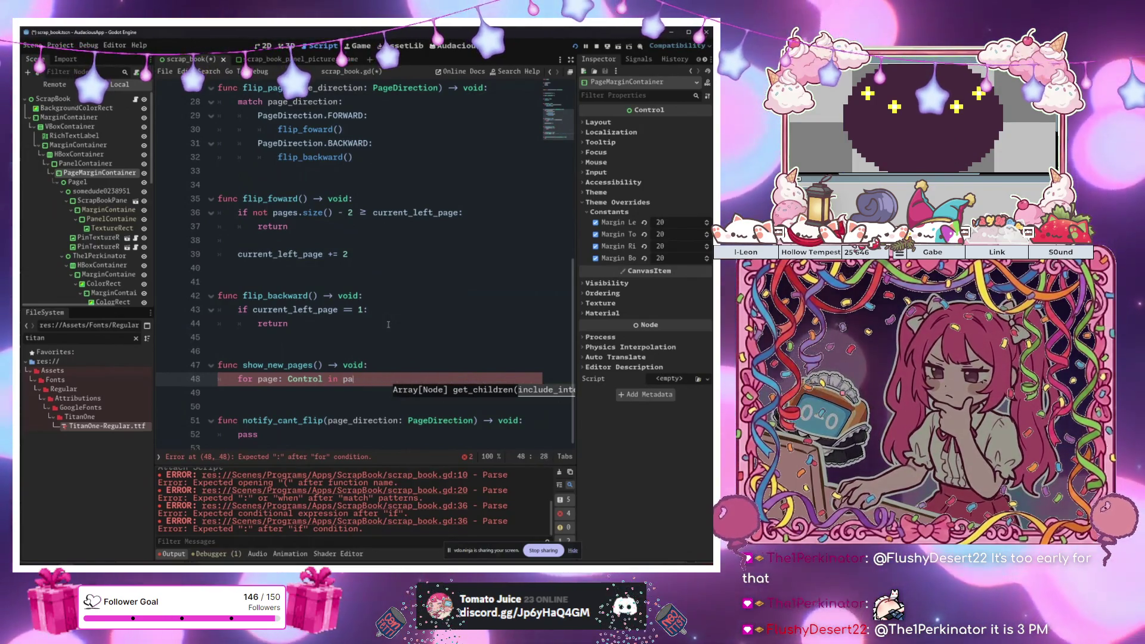
pyautogui.write('pages')
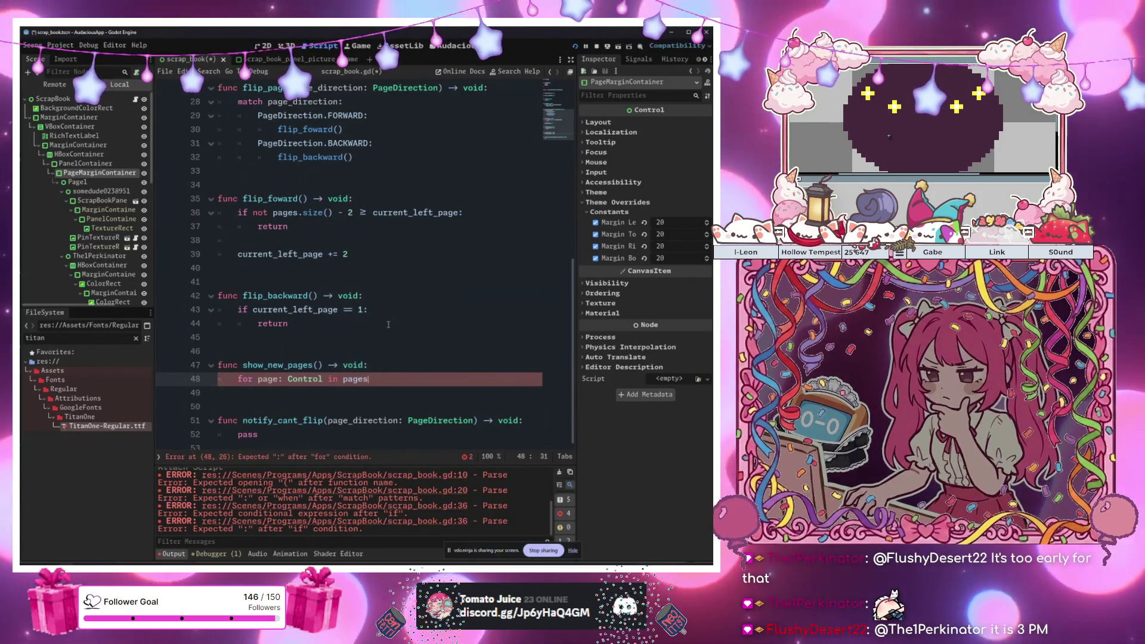
pyautogui.write('.')
pyautogui.press('BackSpace')
pyautogui.write(':')
pyautogui.press('Return')
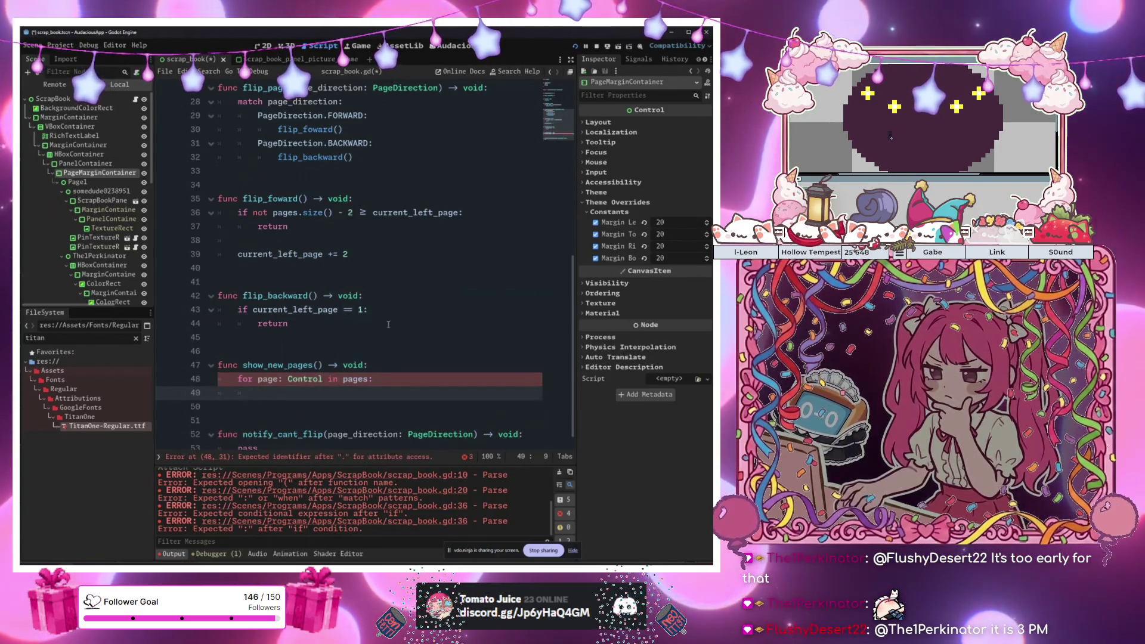
# Step: In the loop body, call Animate.change_color(page, Color.TRANSPARENT, 1.0) and add new lines below
pyautogui.write('page.')
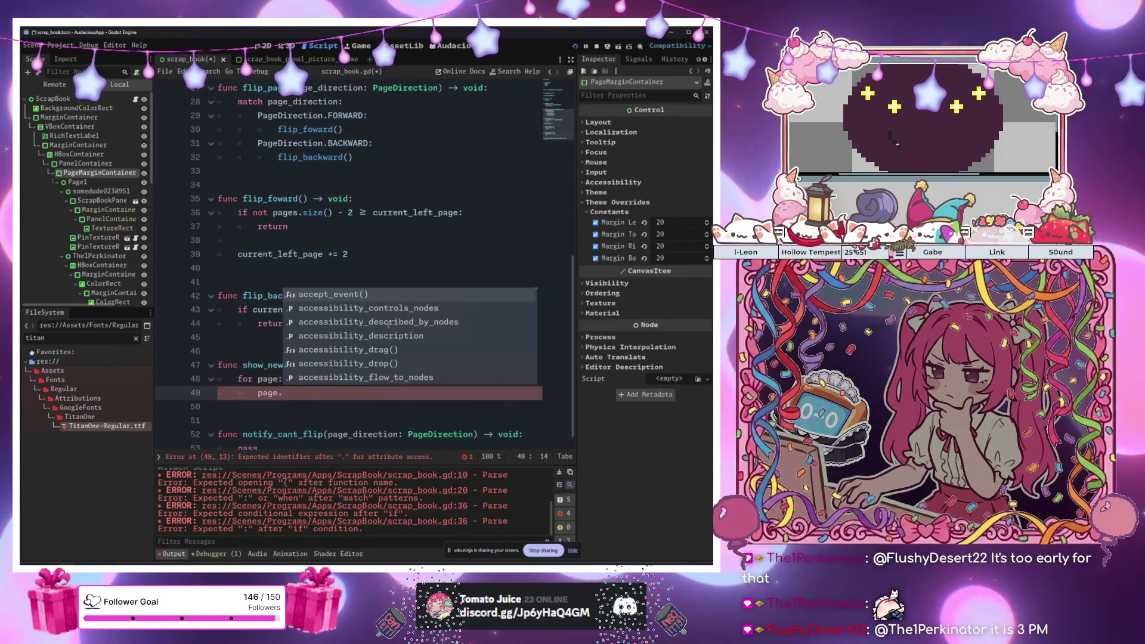
pyautogui.write('Anim')
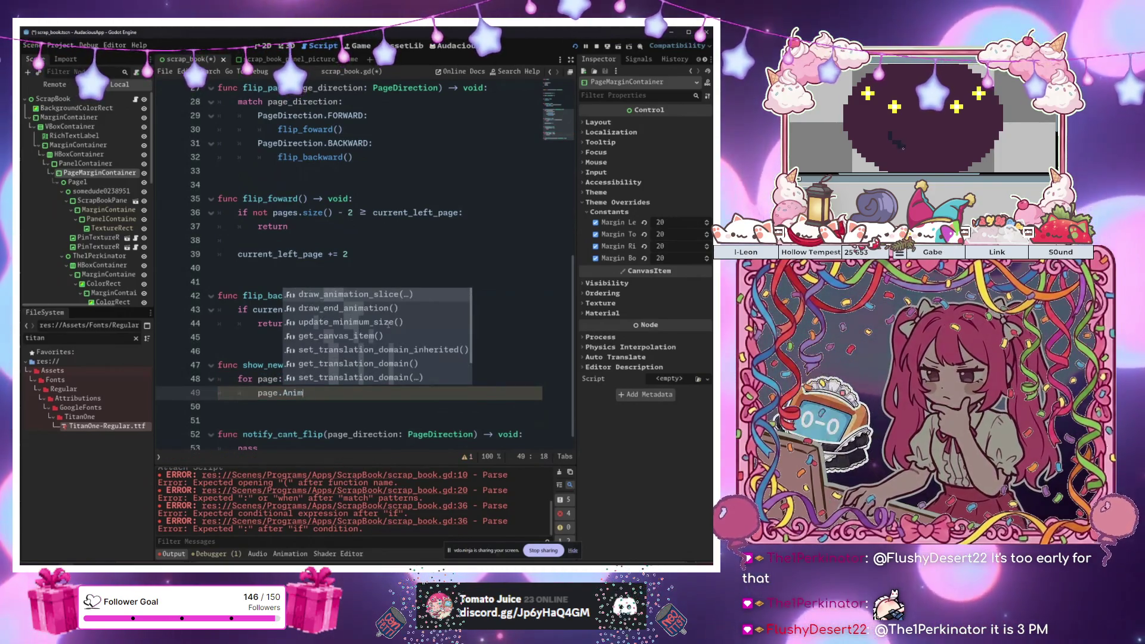
pyautogui.press('BackSpace')
pyautogui.press('BackSpace')
pyautogui.press('BackSpace')
pyautogui.write('Anima')
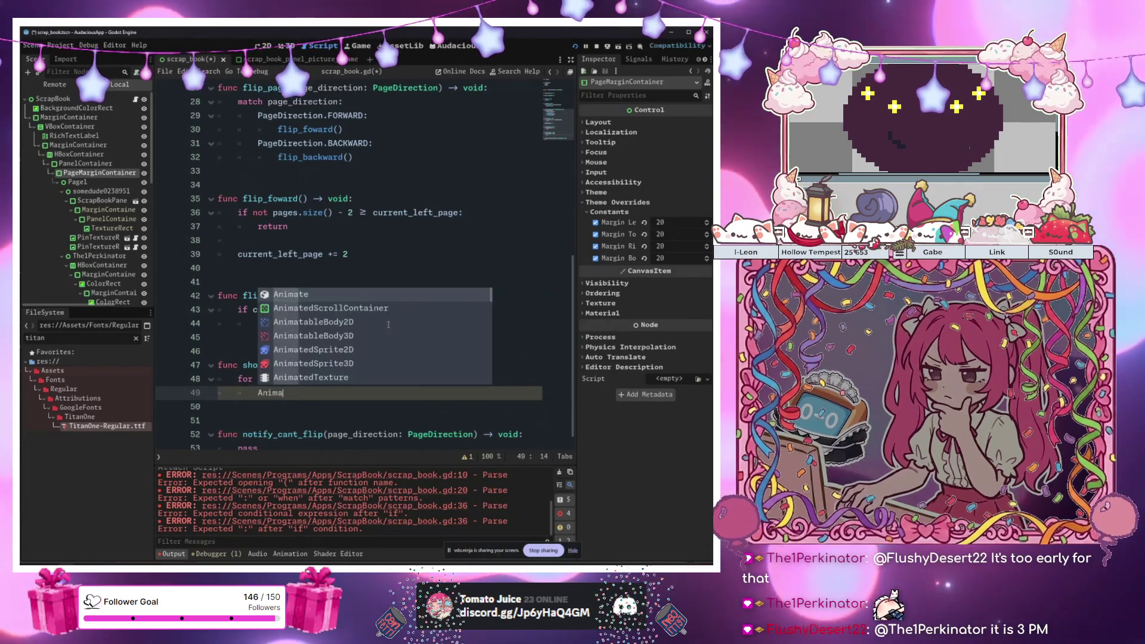
pyautogui.write('te.c')
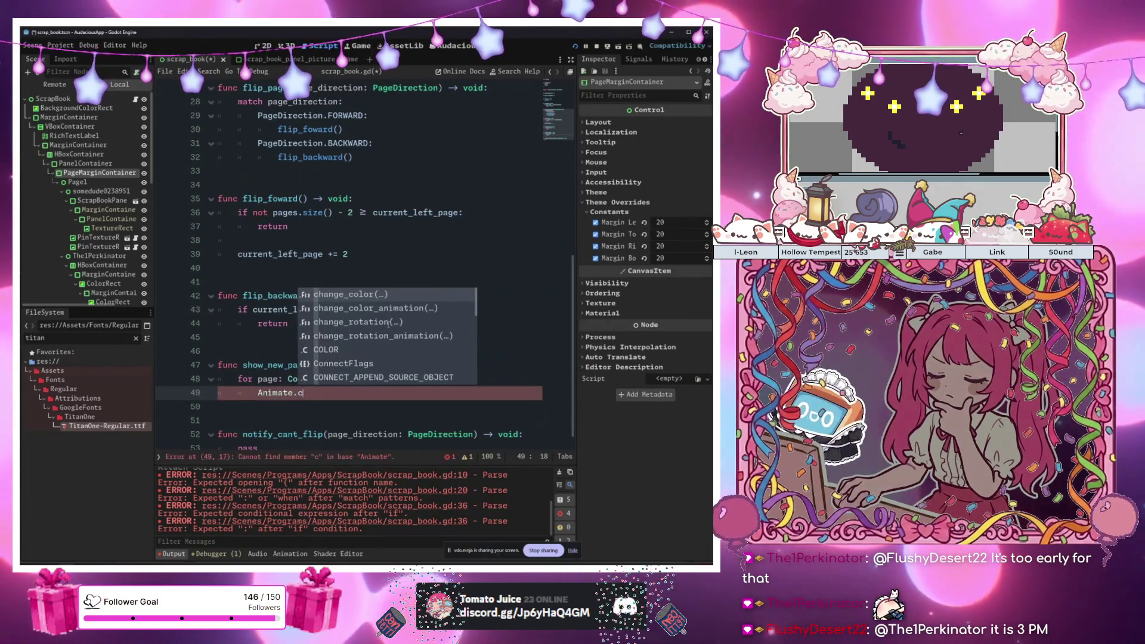
pyautogui.press('Return')
pyautogui.write('page, ')
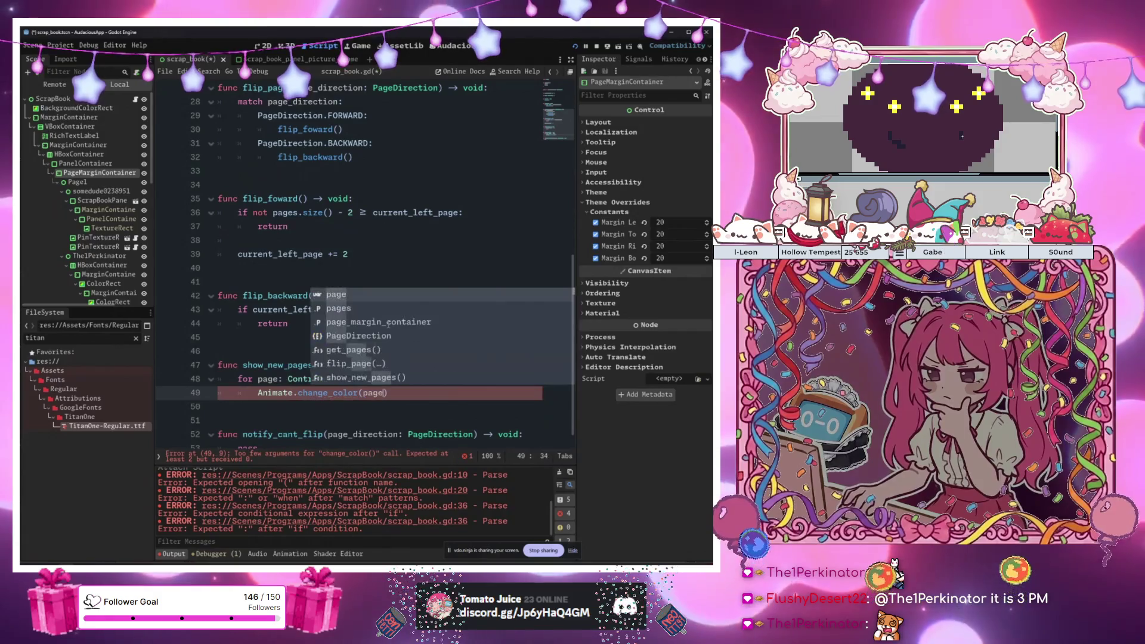
pyautogui.write('Color.Tra')
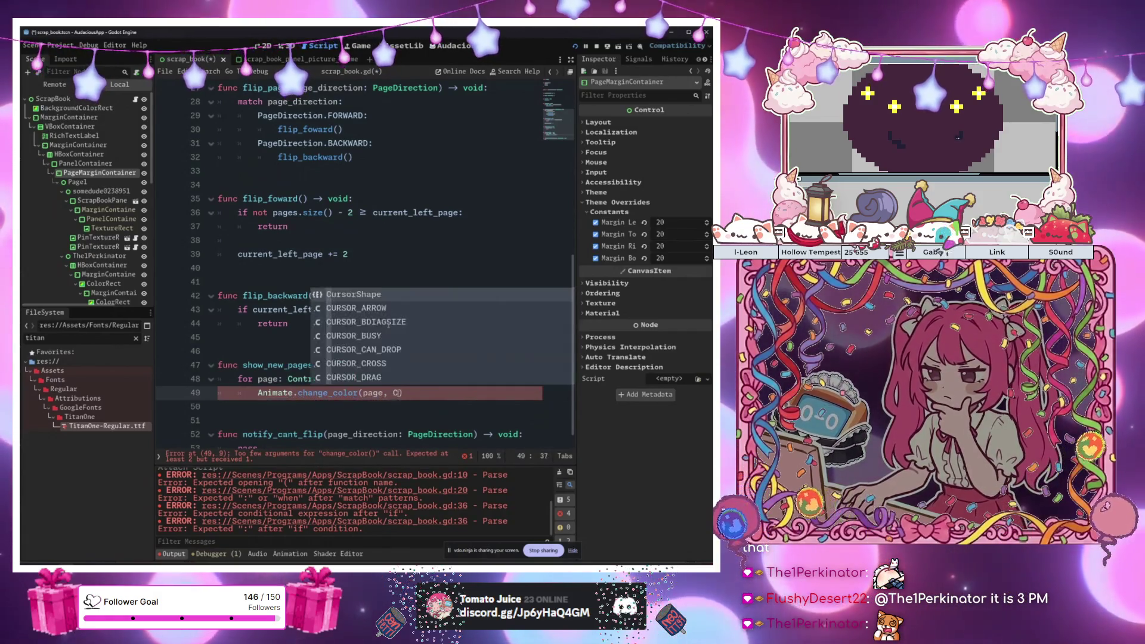
pyautogui.press('Return')
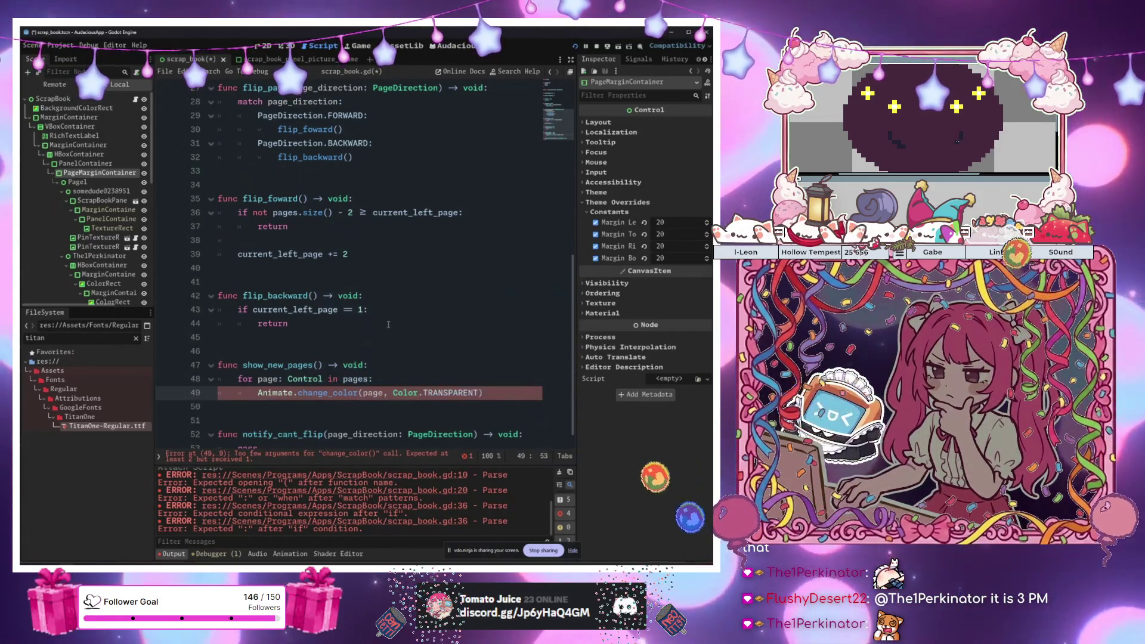
pyautogui.write(', ')
pyautogui.write('1.0')
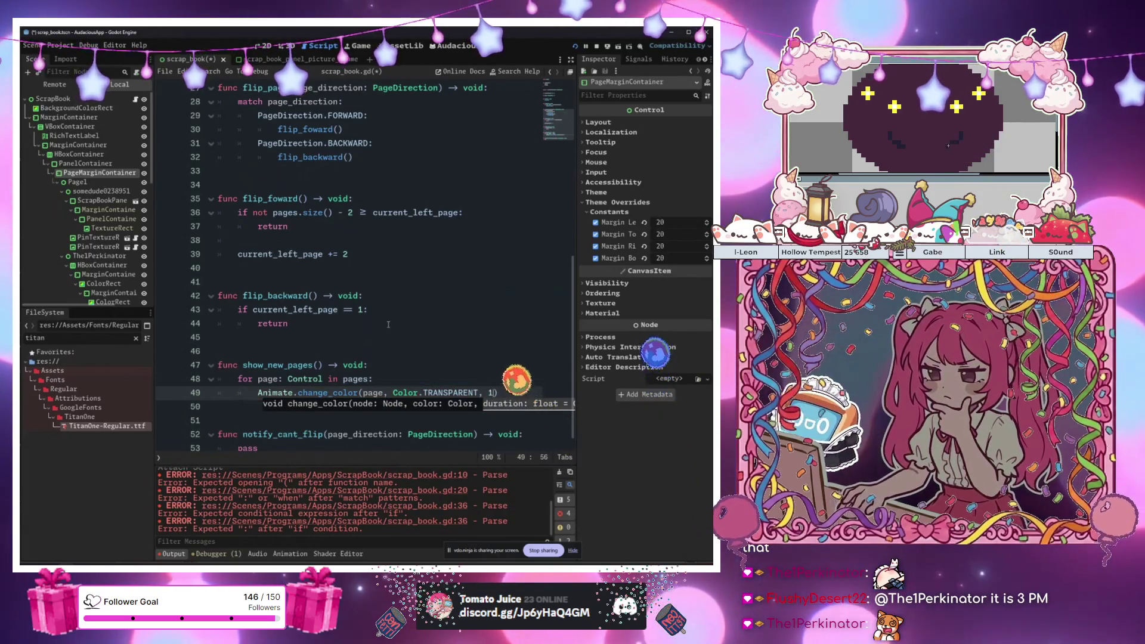
pyautogui.write(')')
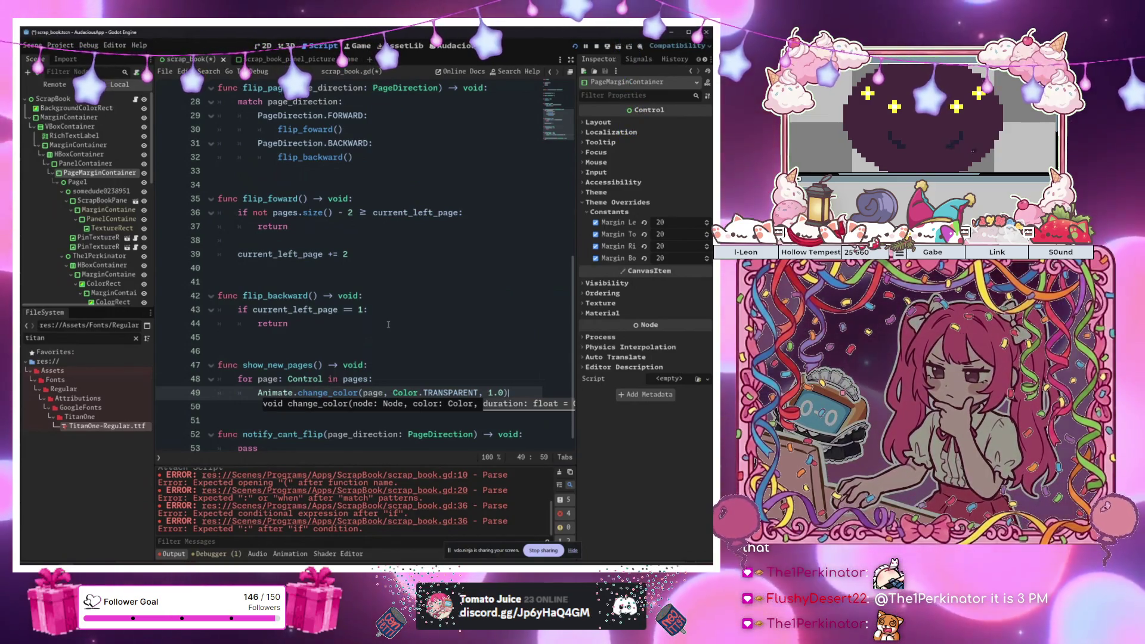
pyautogui.press('Return')
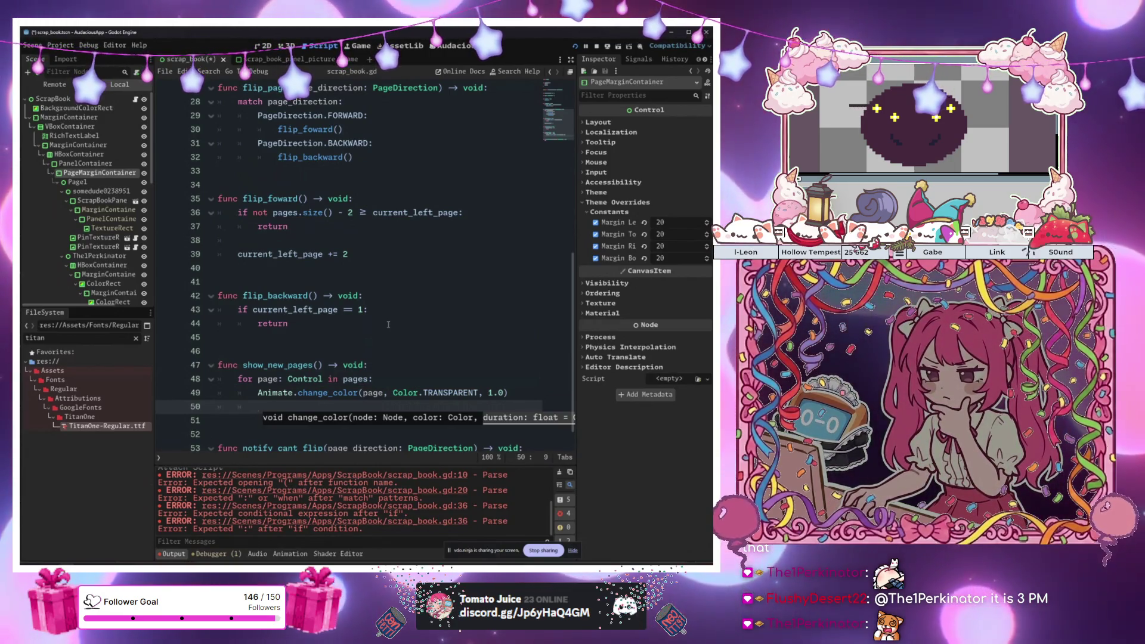
pyautogui.press('Return')
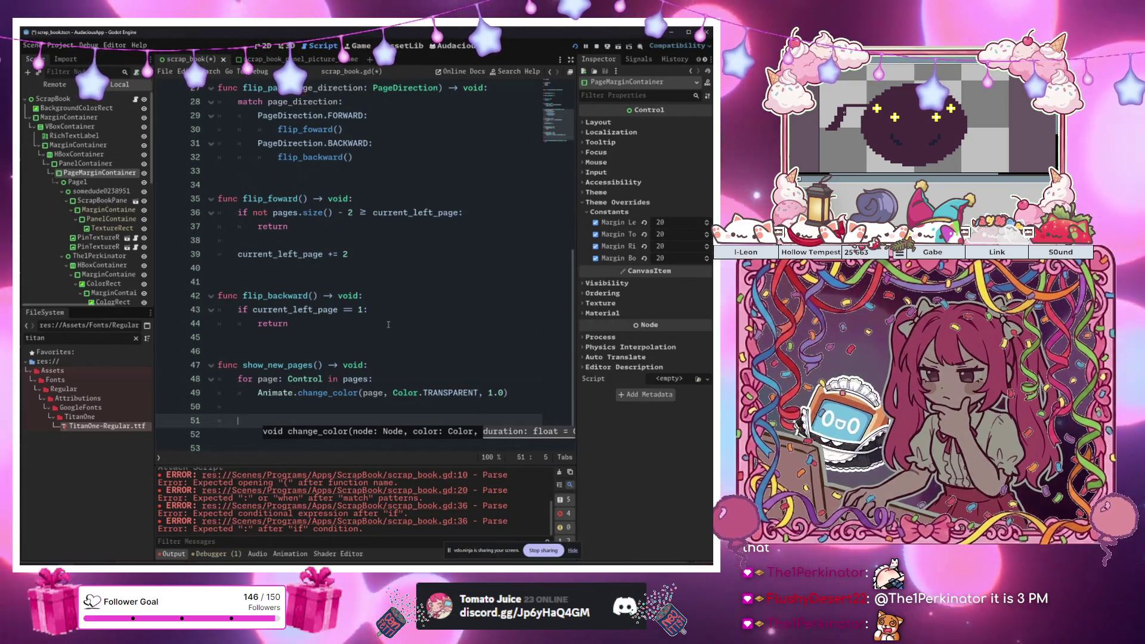
# Step: After the fade loop, add 'await get_tree().create_timer(1.0).timeout'
pyautogui.write('await get')
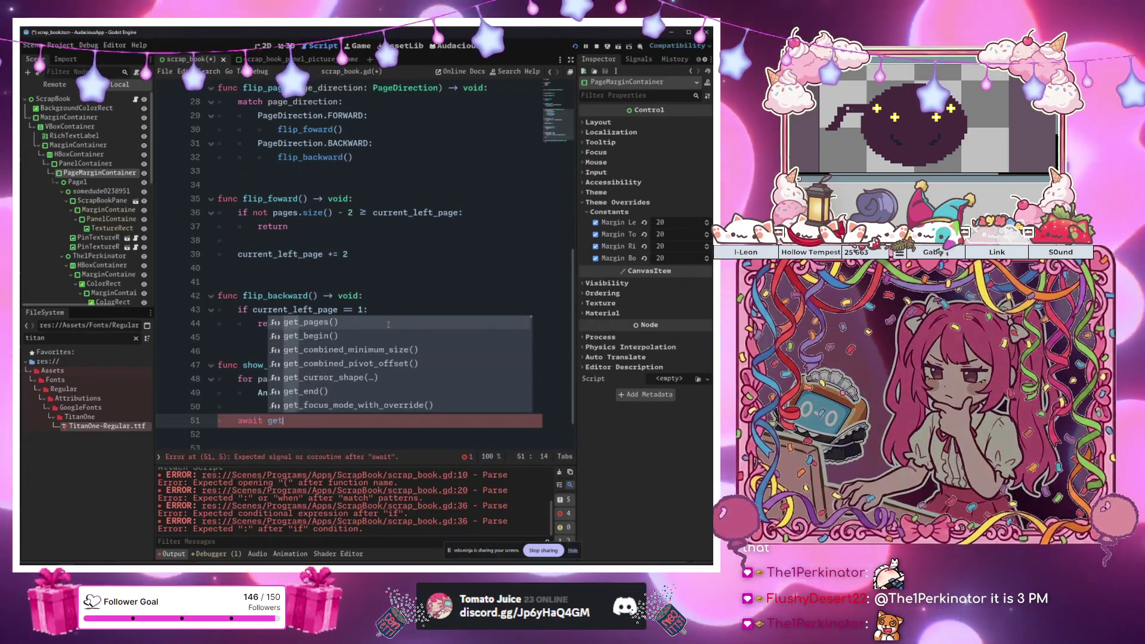
pyautogui.write('_tree')
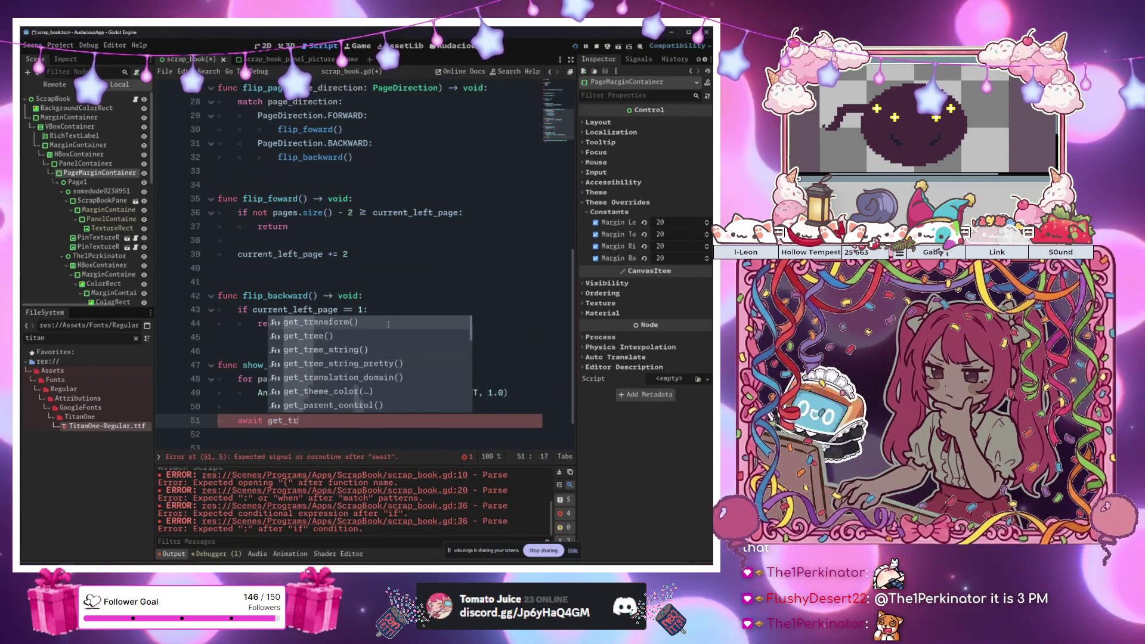
pyautogui.press('Return')
pyautogui.write('.cre')
pyautogui.press('Return')
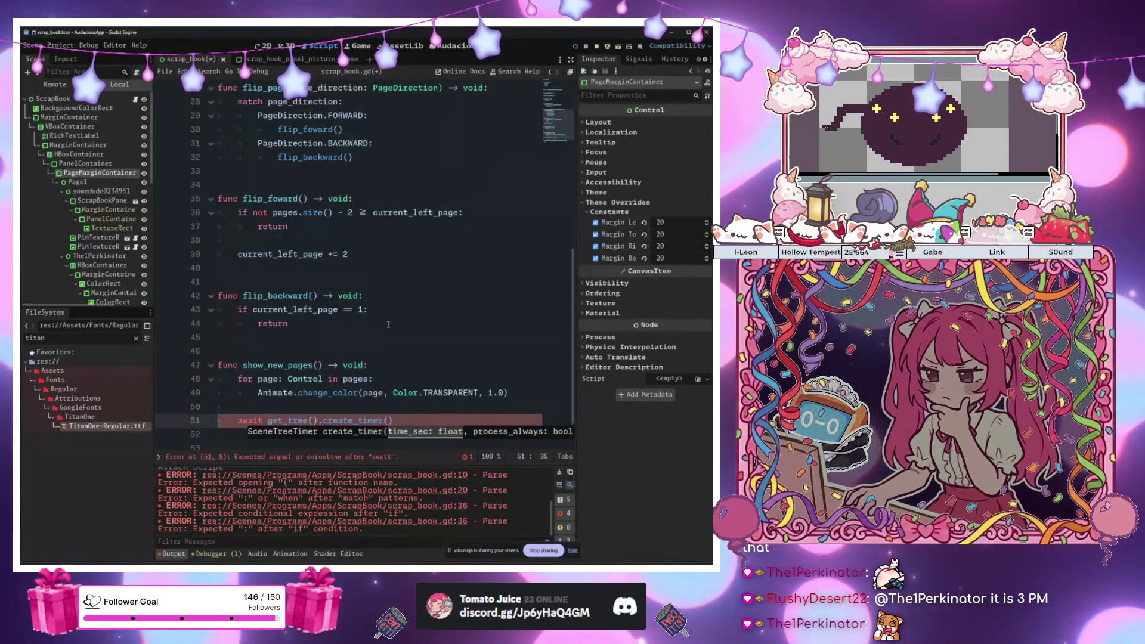
pyautogui.write('e')
pyautogui.press('Return')
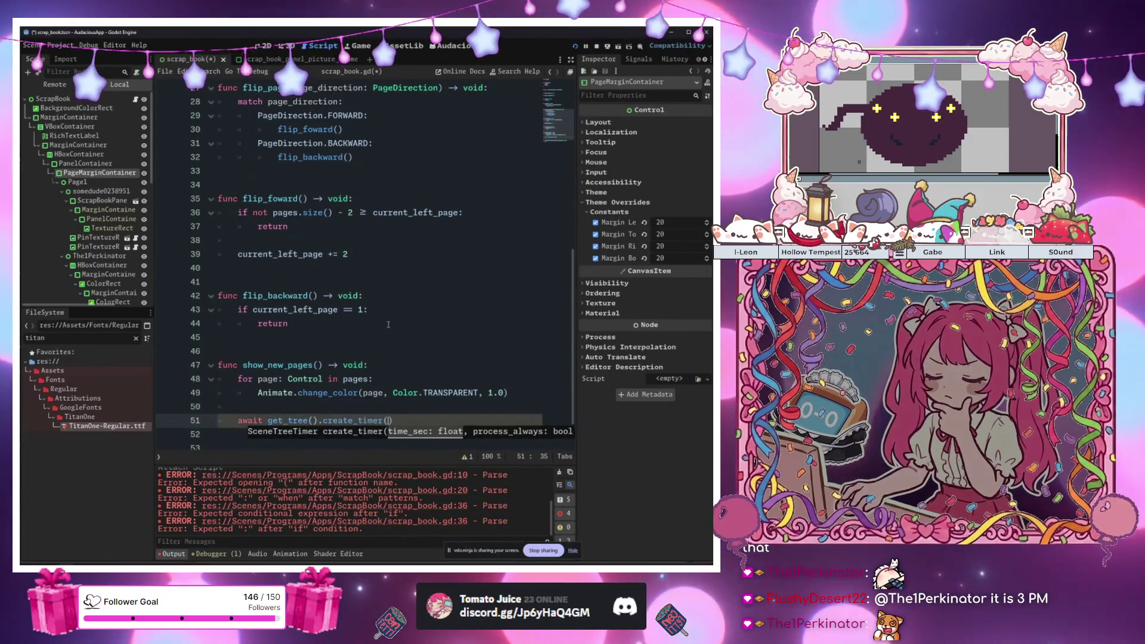
pyautogui.write('0)')
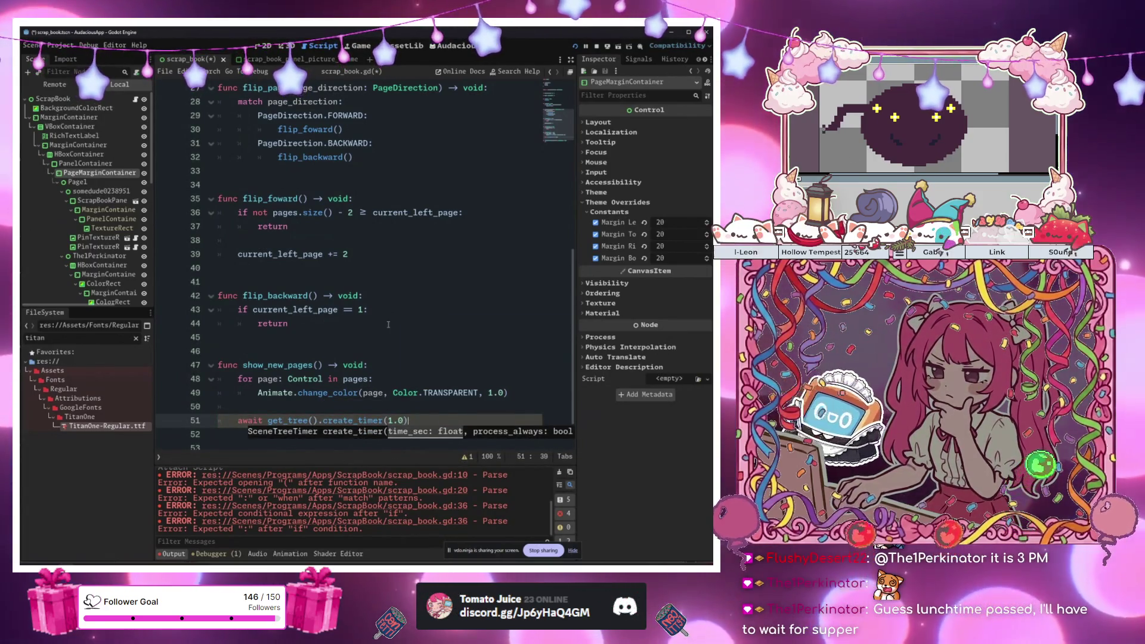
pyautogui.write('.timeout')
pyautogui.press('Return')
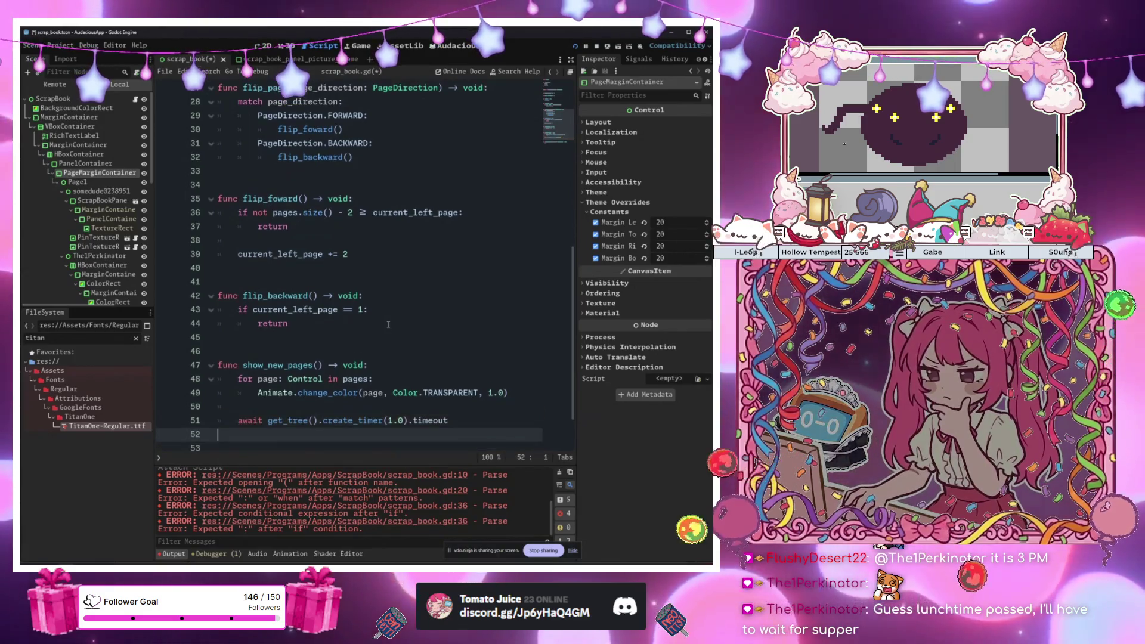
pyautogui.press('Return')
# Step: Start a second loop 'for page: Control in pages:'
pyautogui.write('for pages')
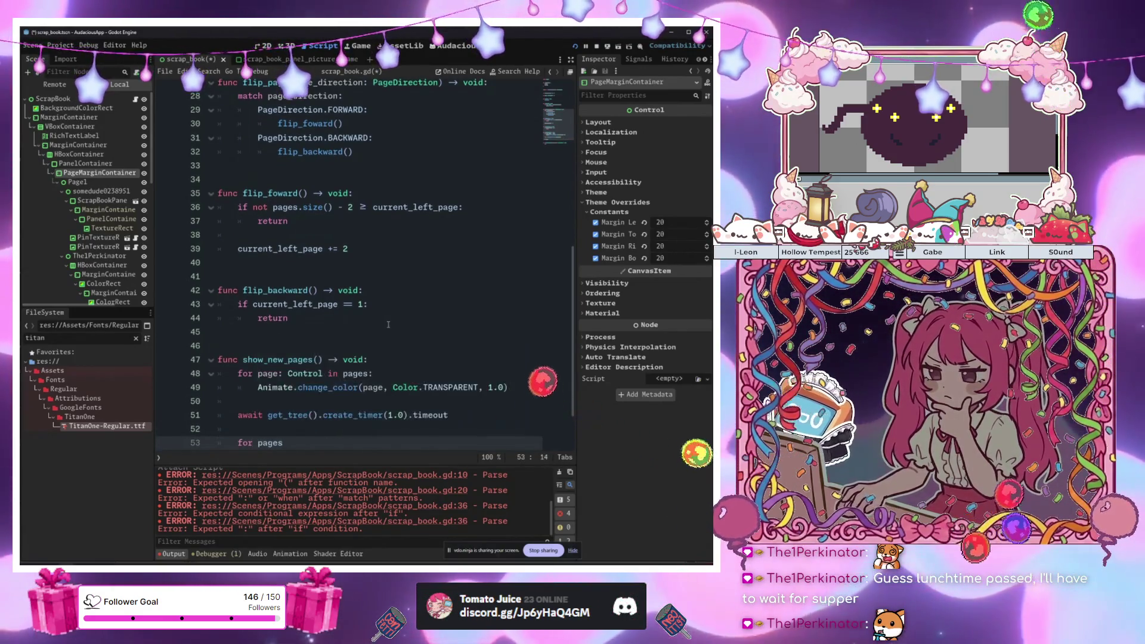
pyautogui.press('BackSpace')
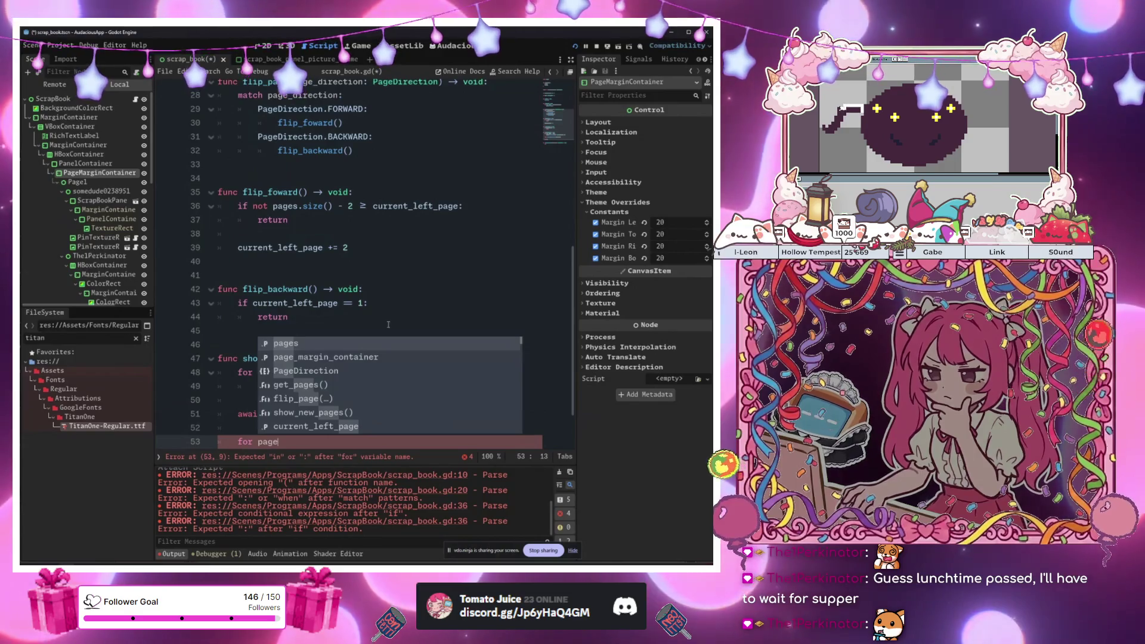
pyautogui.write(': Control ')
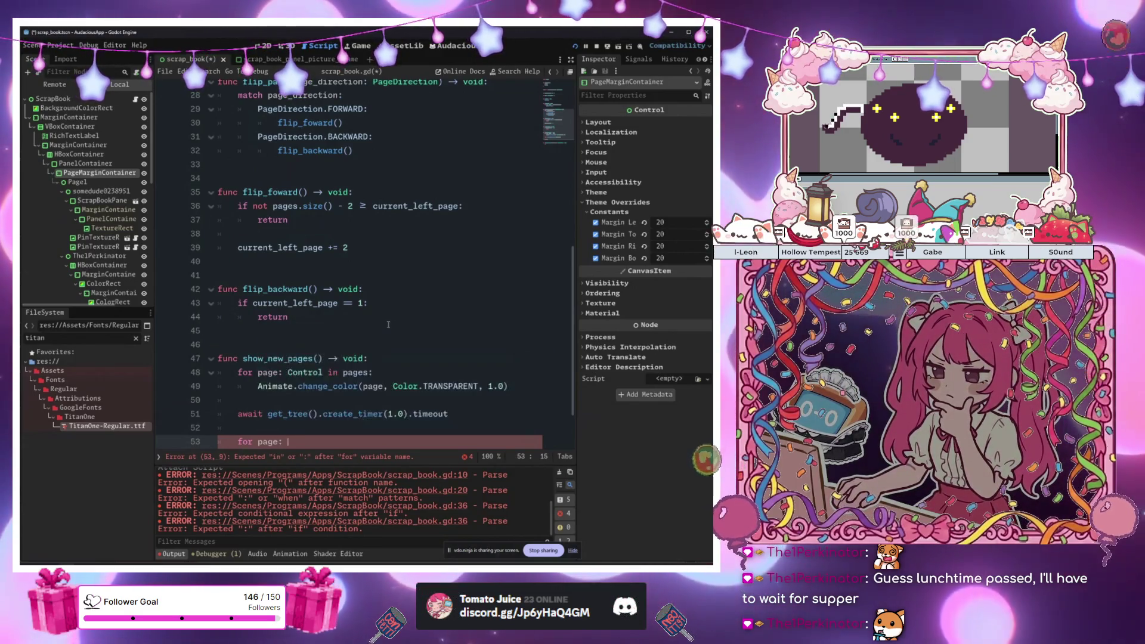
pyautogui.write('in ')
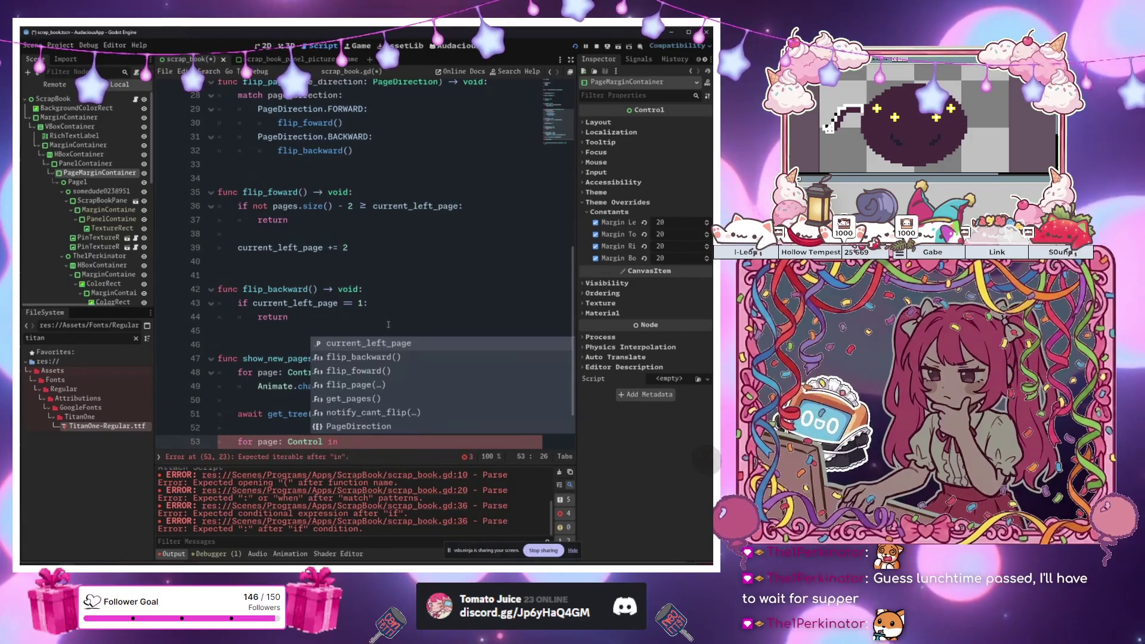
pyautogui.write('Pages')
pyautogui.write(':')
pyautogui.press('Return')
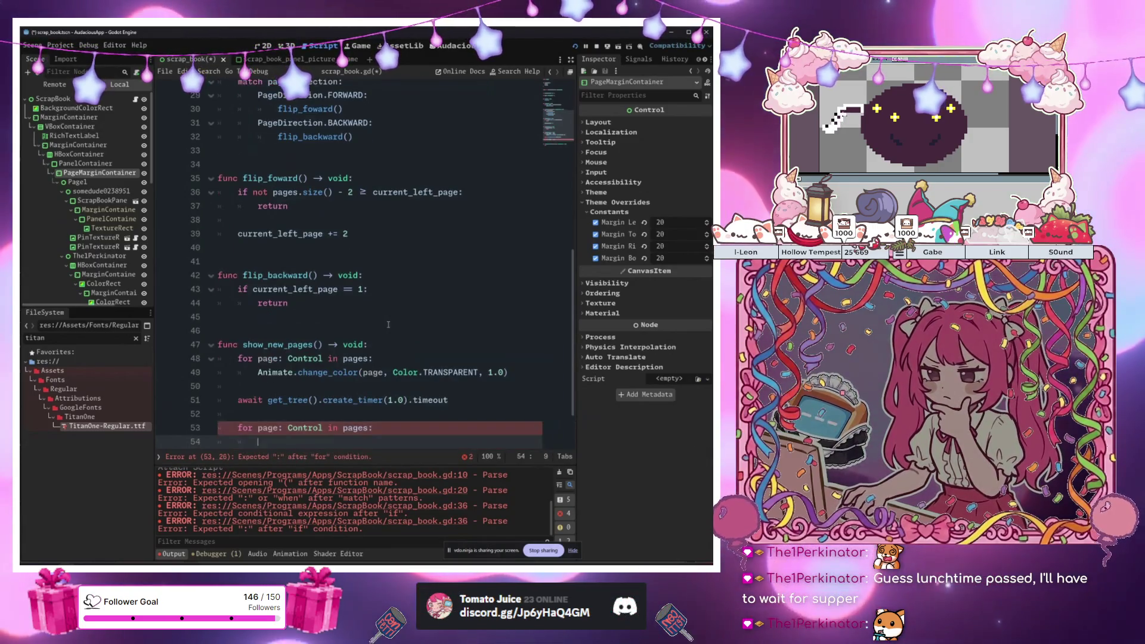
pyautogui.write('if page')
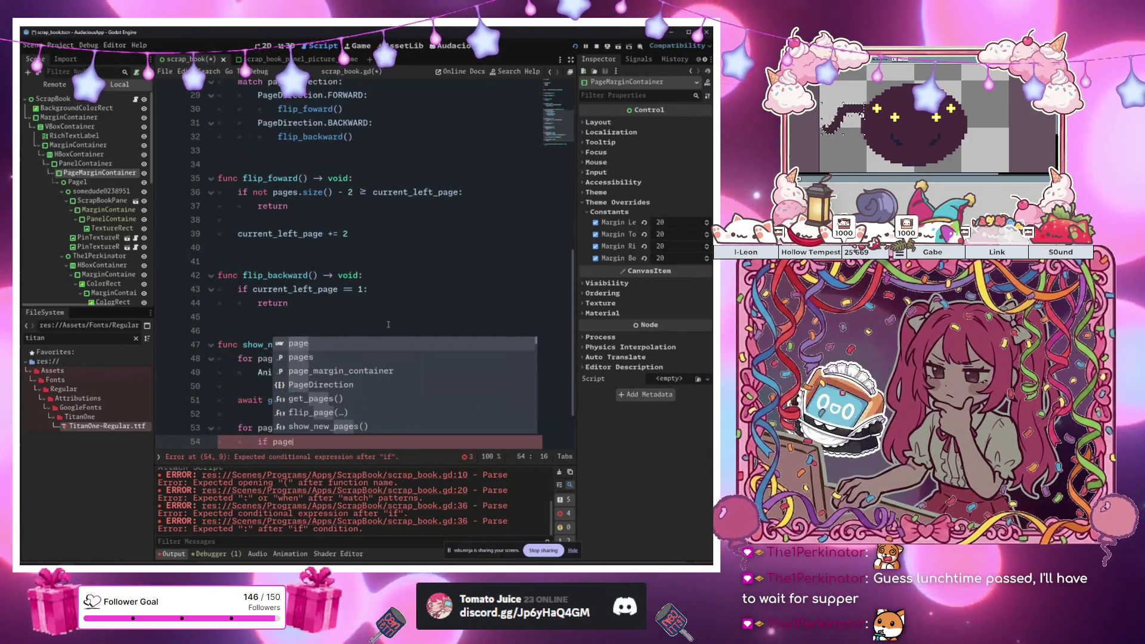
pyautogui.write('.')
pyautogui.press('BackSpace')
pyautogui.press('BackSpace')
pyautogui.press('BackSpace')
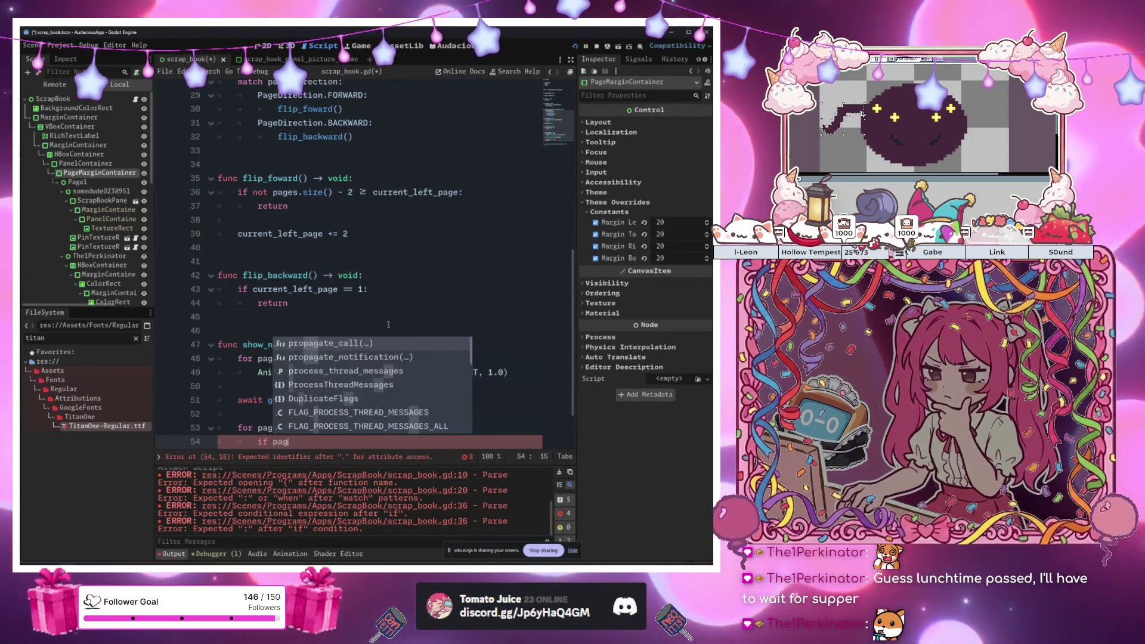
pyautogui.scroll(-1, 388, 325)
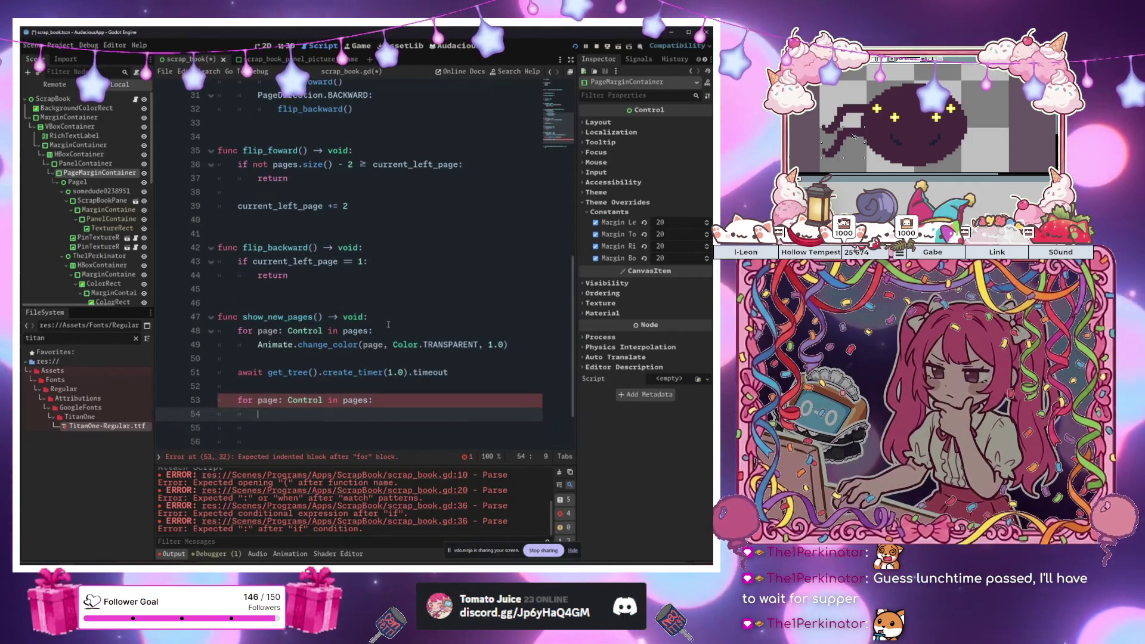
pyautogui.write('cur')
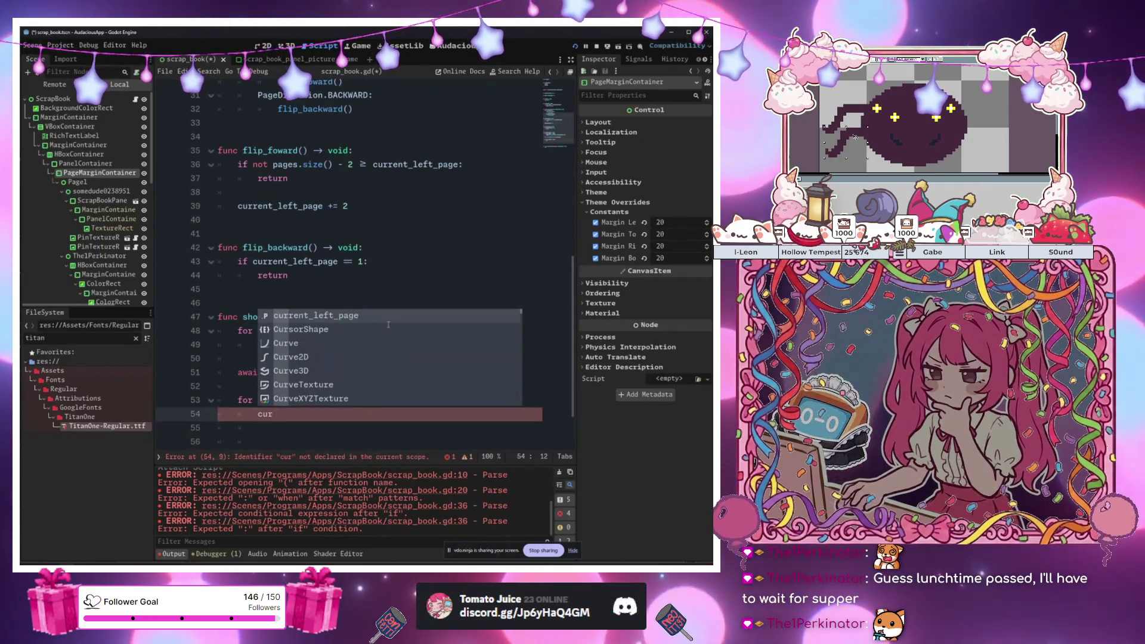
pyautogui.press('BackSpace')
pyautogui.press('BackSpace')
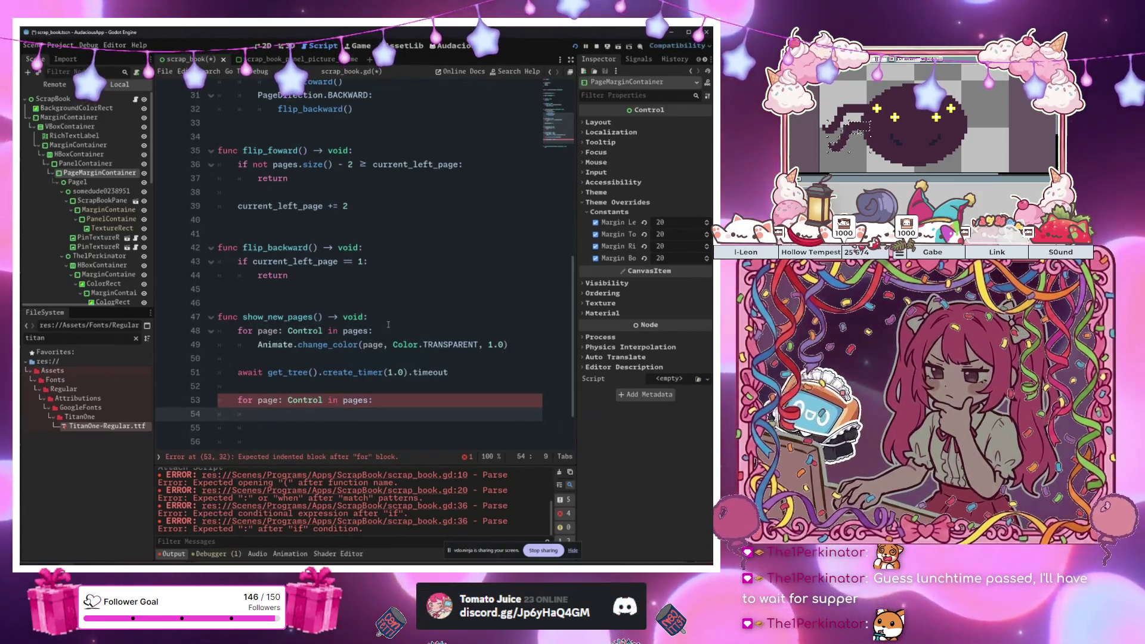
# Step: Inside it, declare 'var page_index: int = pages.find(page)' and begin an if on page_index + 1
pyautogui.write('var page_')
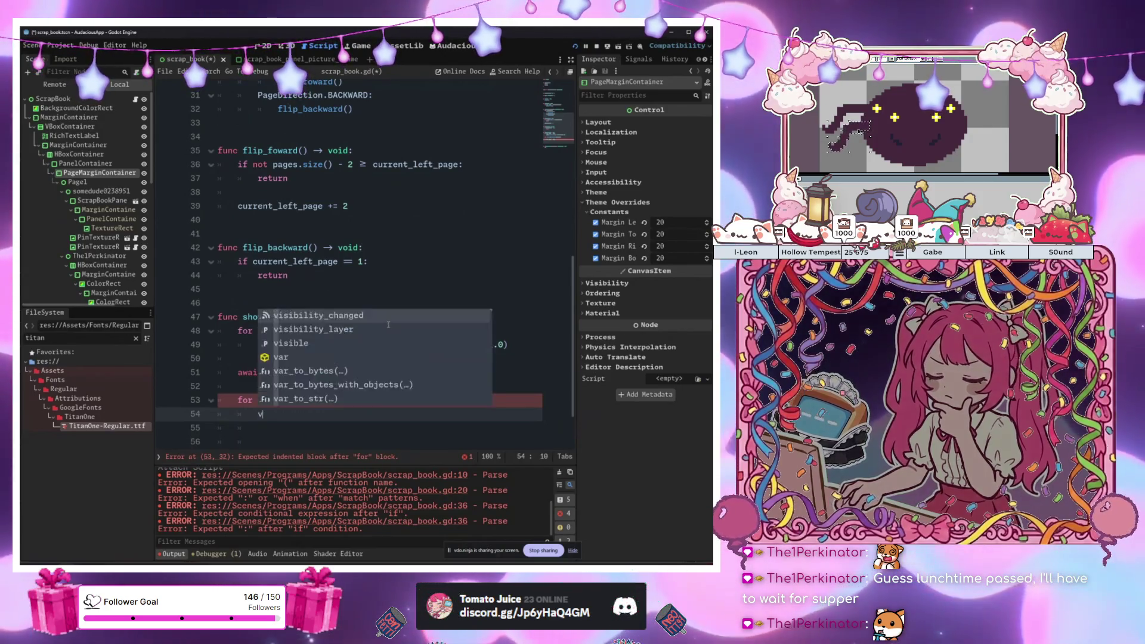
pyautogui.write('index:')
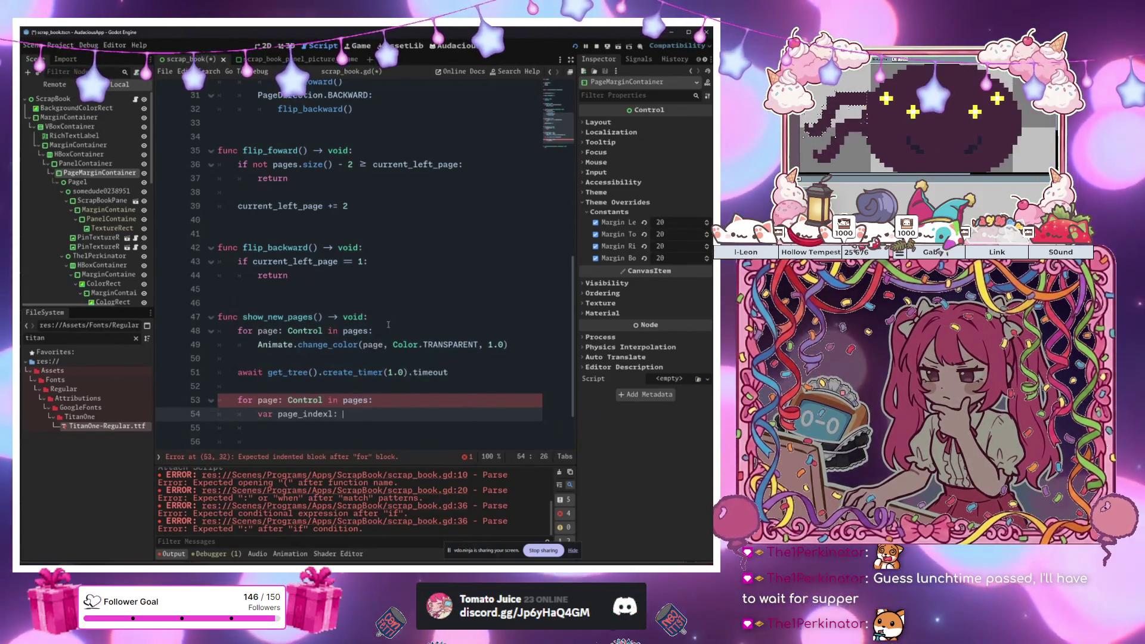
pyautogui.write(' int = ')
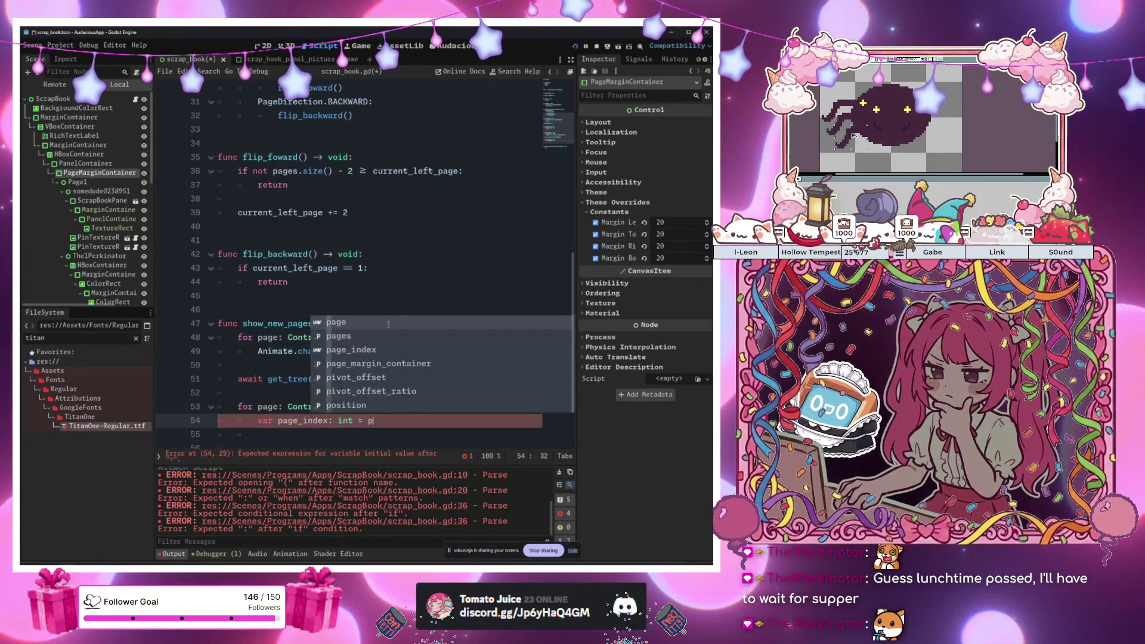
pyautogui.write('pa')
pyautogui.write('ages.fi')
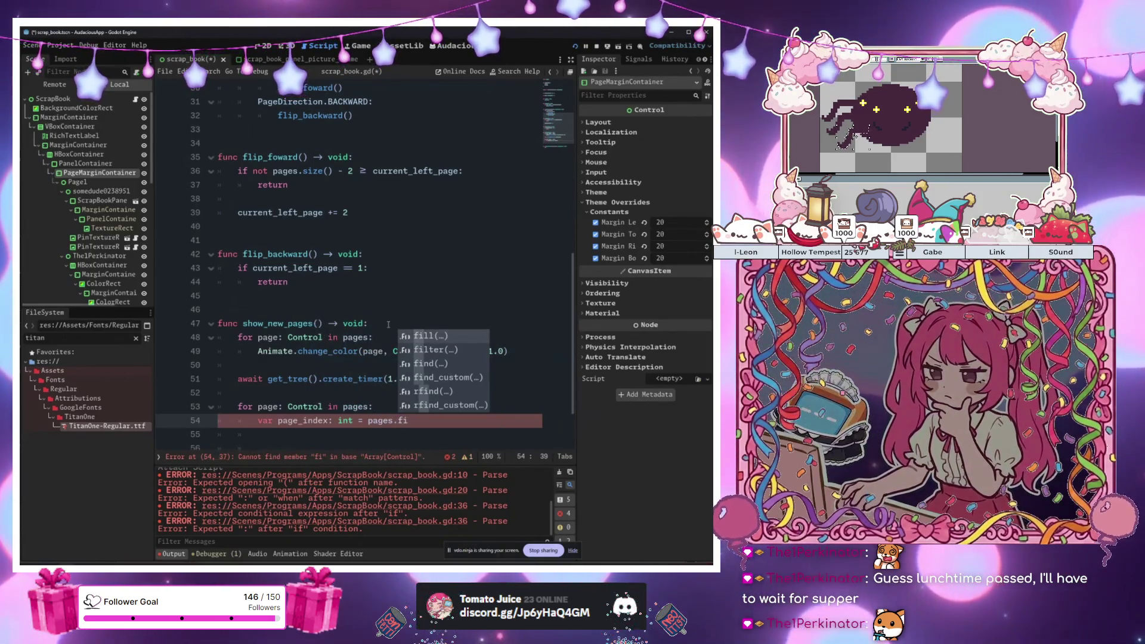
pyautogui.write('nd(page')
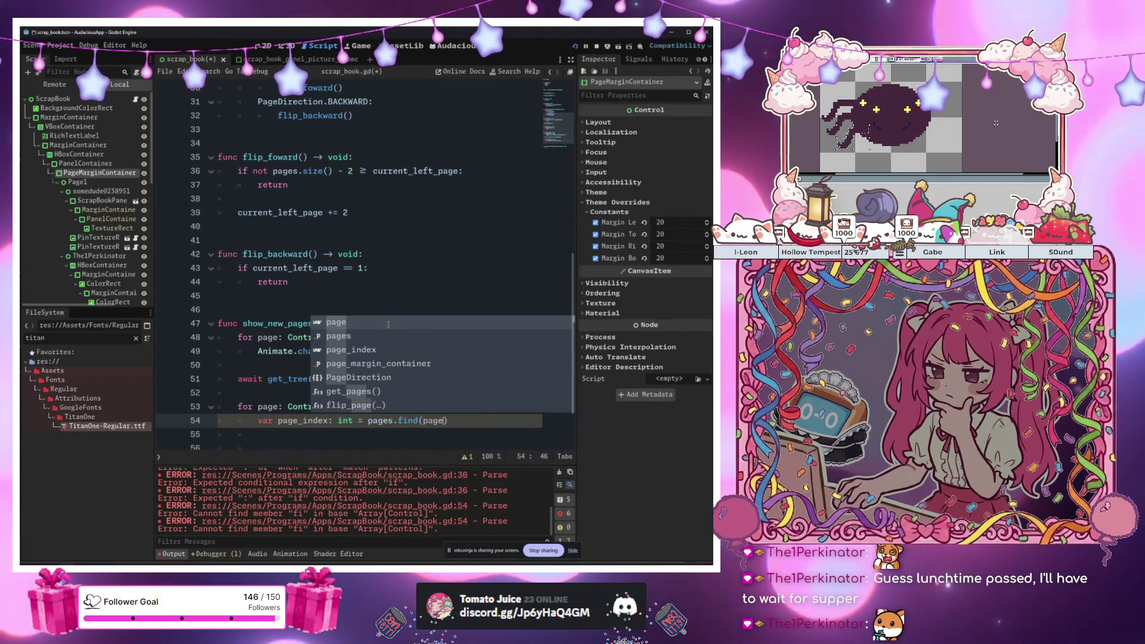
pyautogui.press('Escape')
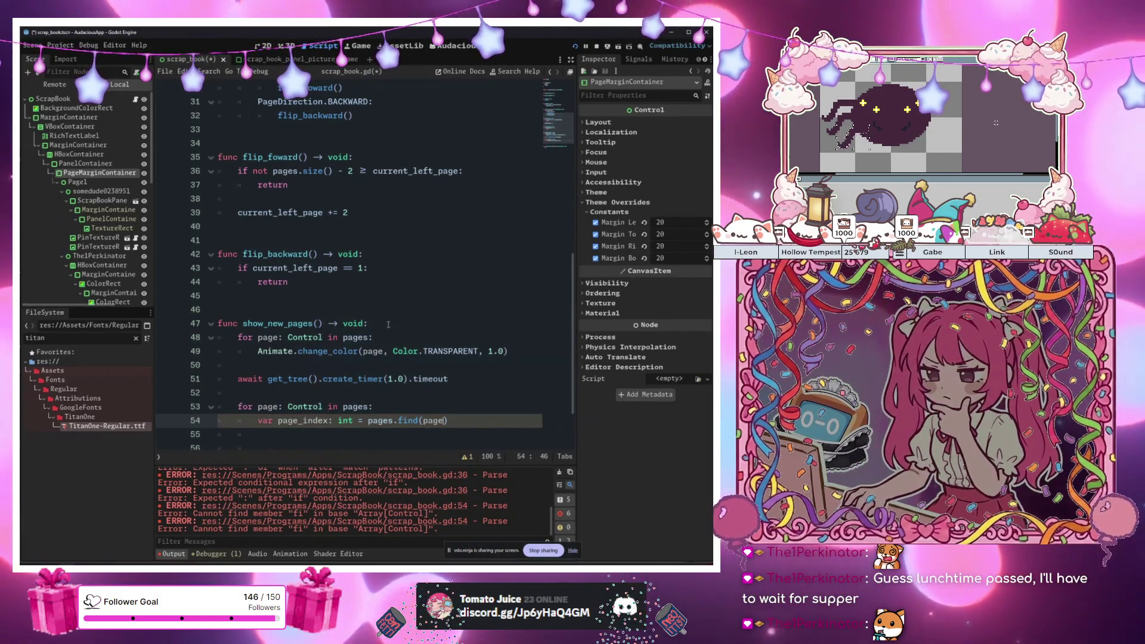
pyautogui.write(')')
pyautogui.press('Return')
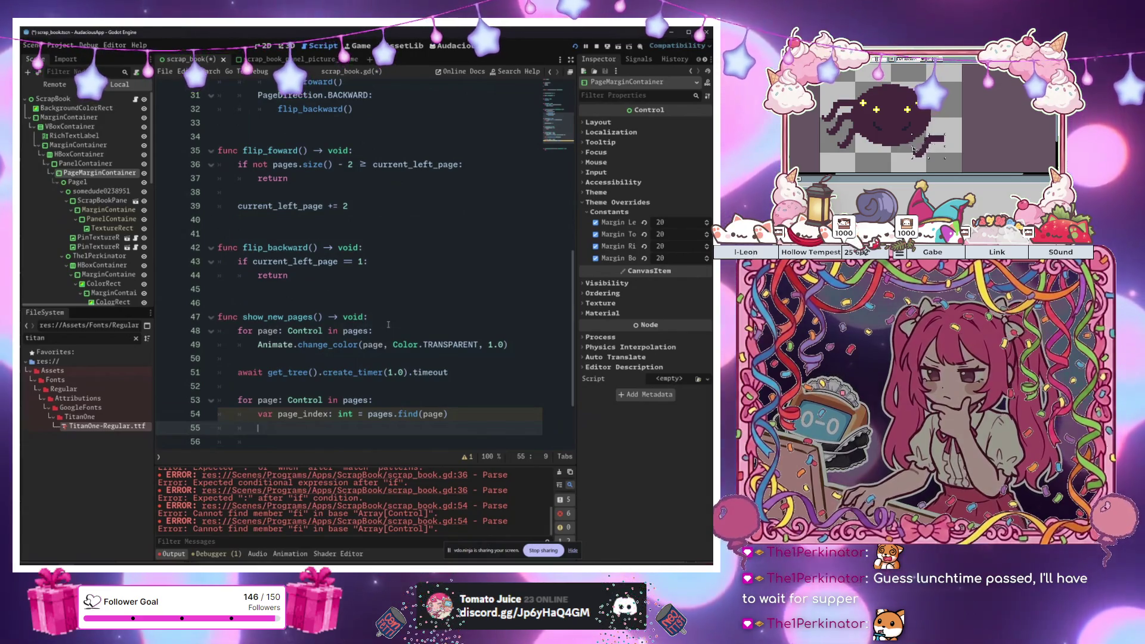
pyautogui.press('Return')
pyautogui.write('i')
pyautogui.write('page_index')
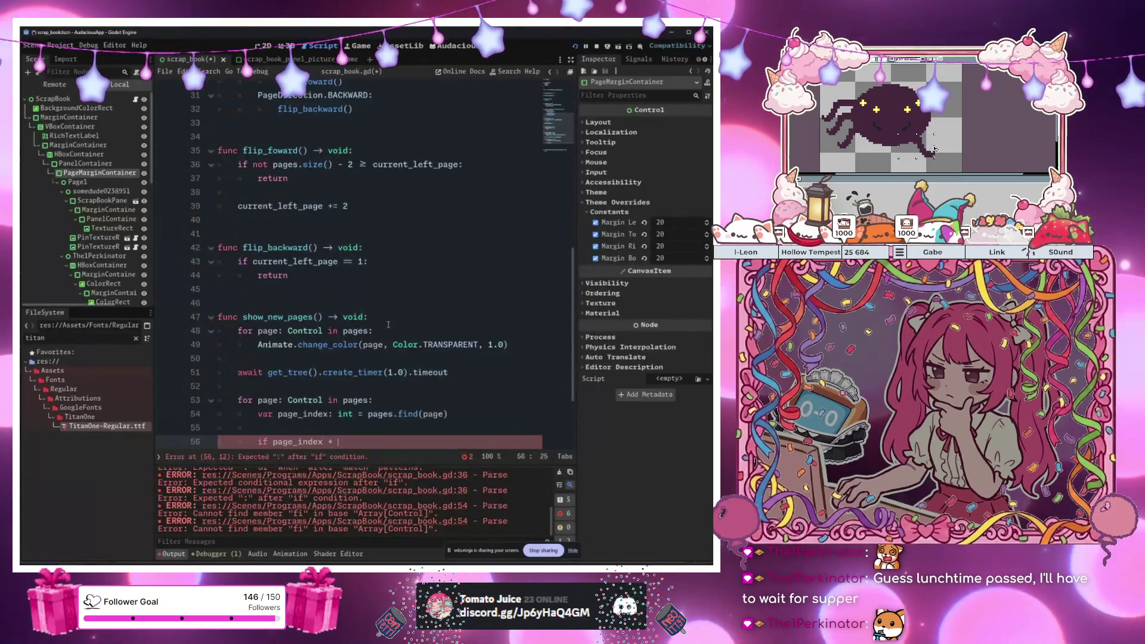
pyautogui.write(' + 1 =')
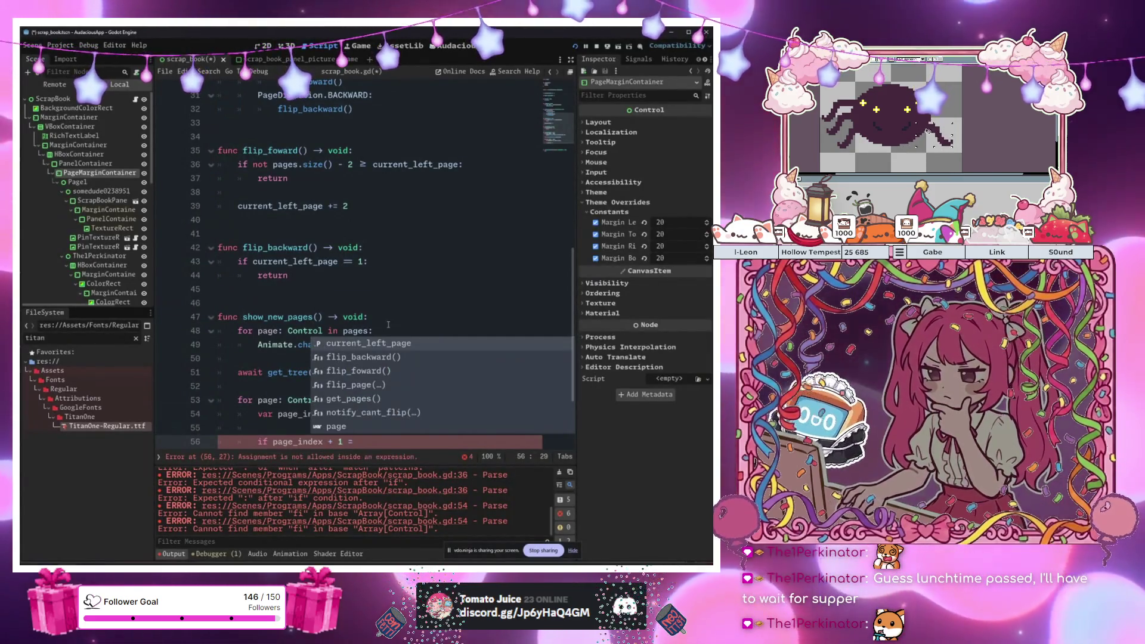
# Step: Complete the if on current_left_page and fade the page to Color.WHITE over 1.0
pyautogui.press('Return')
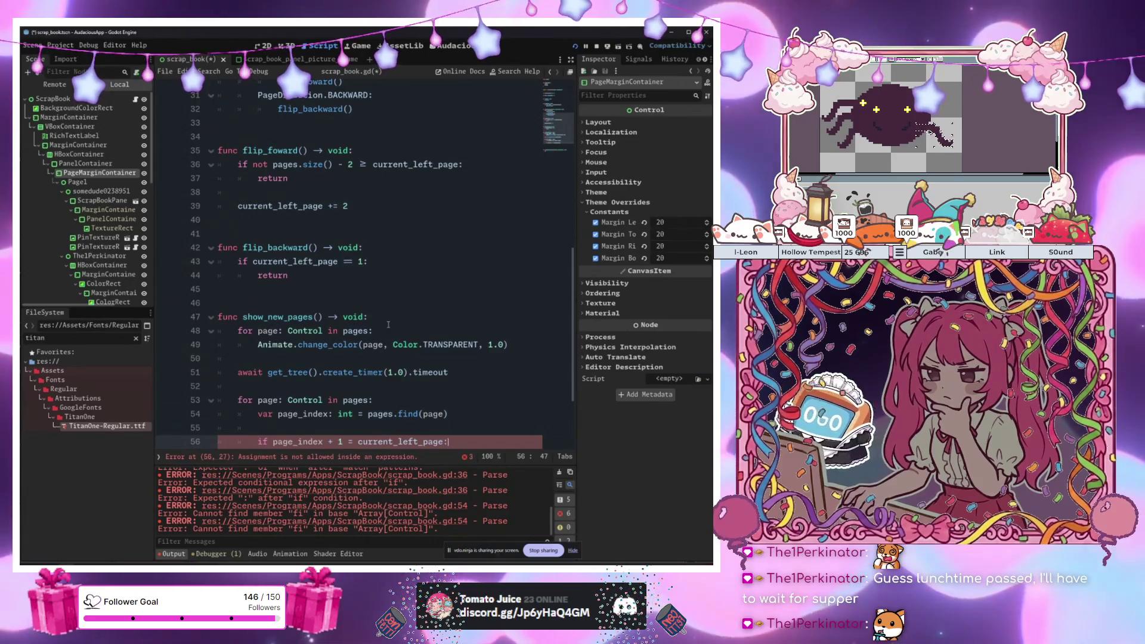
pyautogui.write(':')
pyautogui.press('Return')
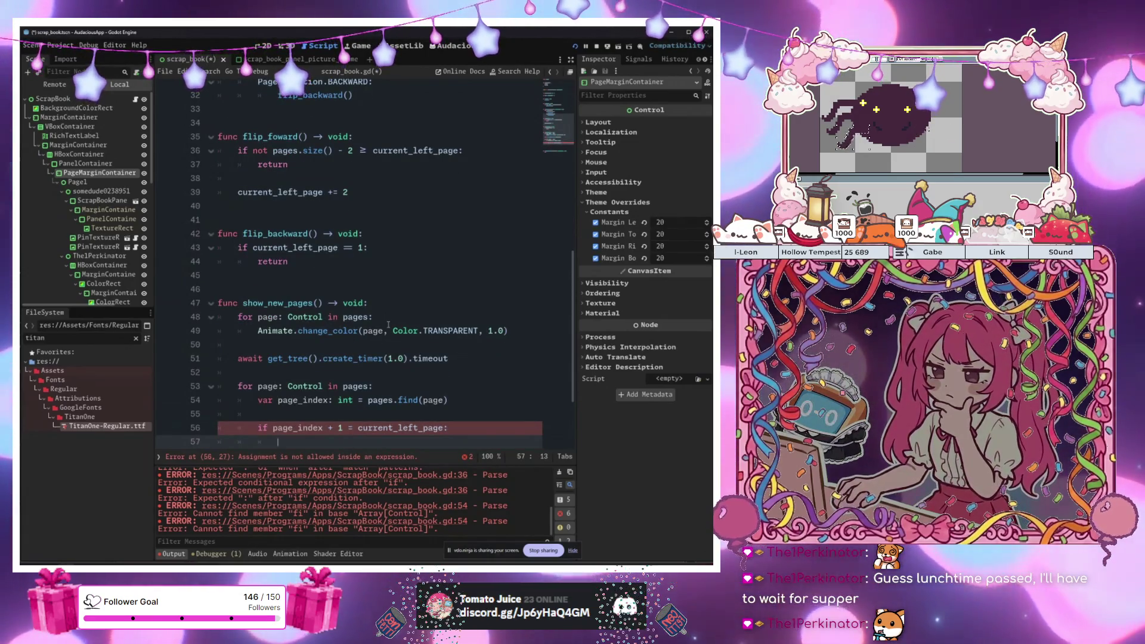
pyautogui.hotkey('ctrl', 'space')
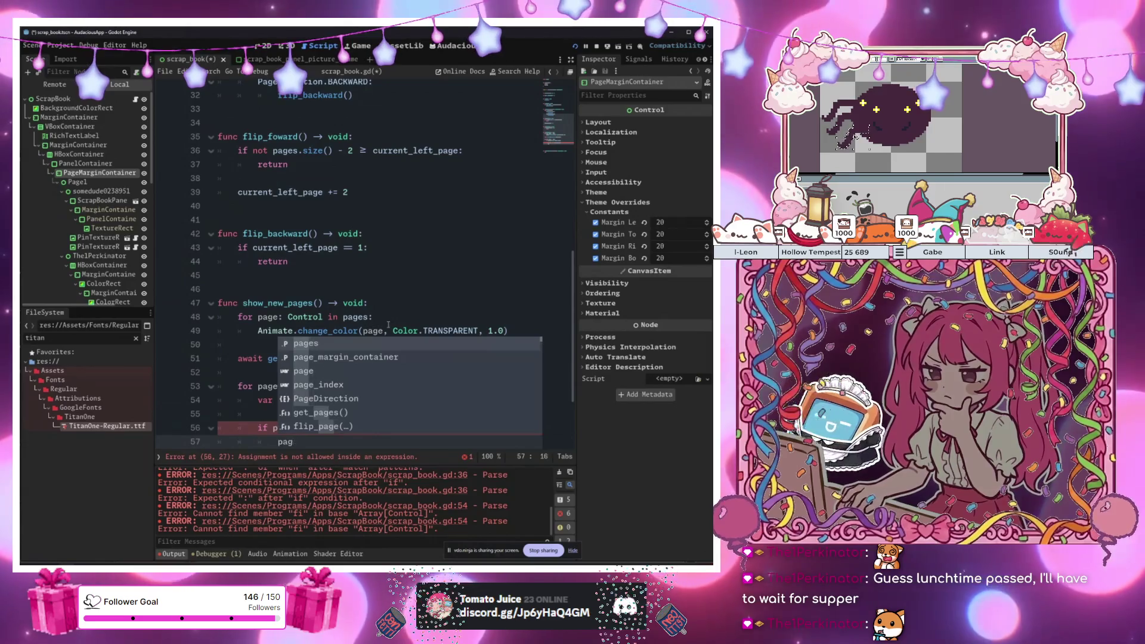
pyautogui.press('Escape')
pyautogui.write('Animate.cha')
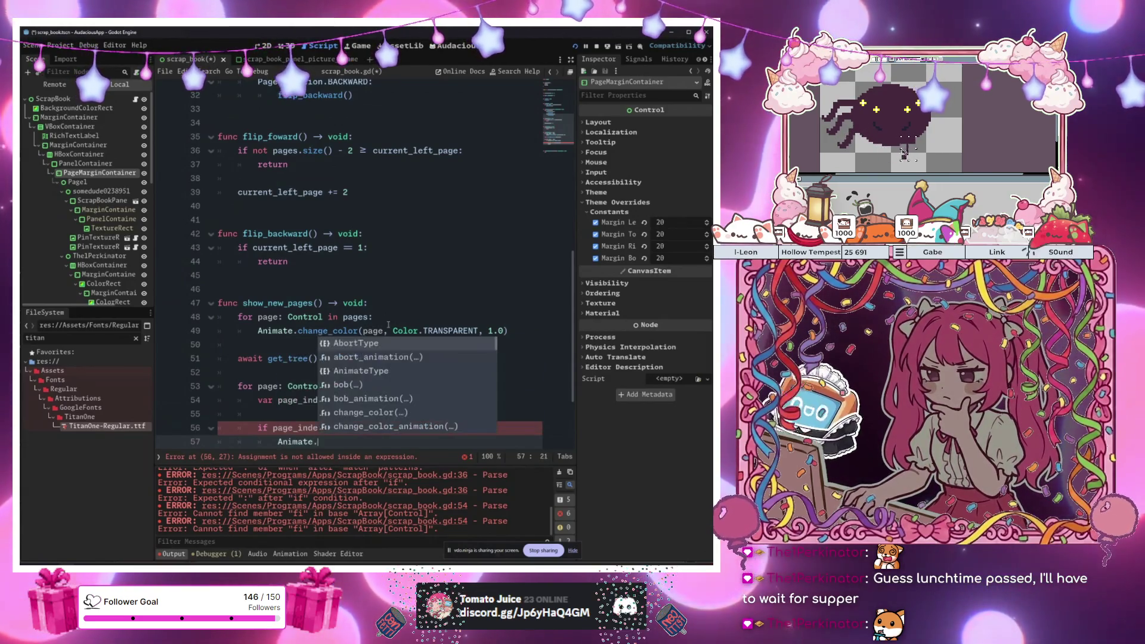
pyautogui.press('Return')
pyautogui.write('page, Col')
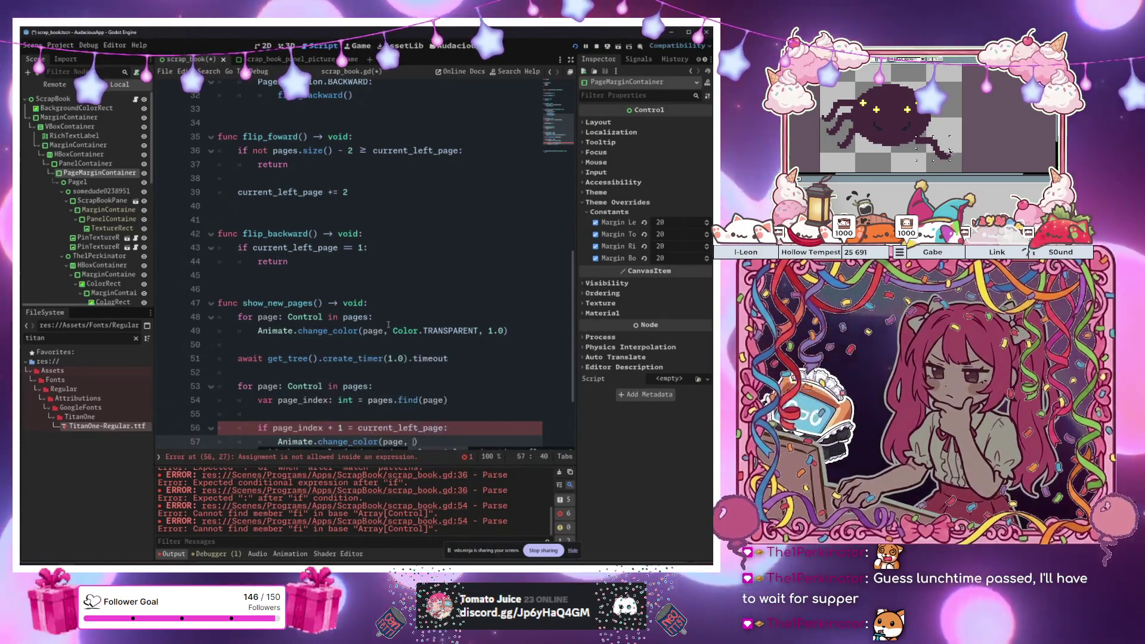
pyautogui.write('or.Wh')
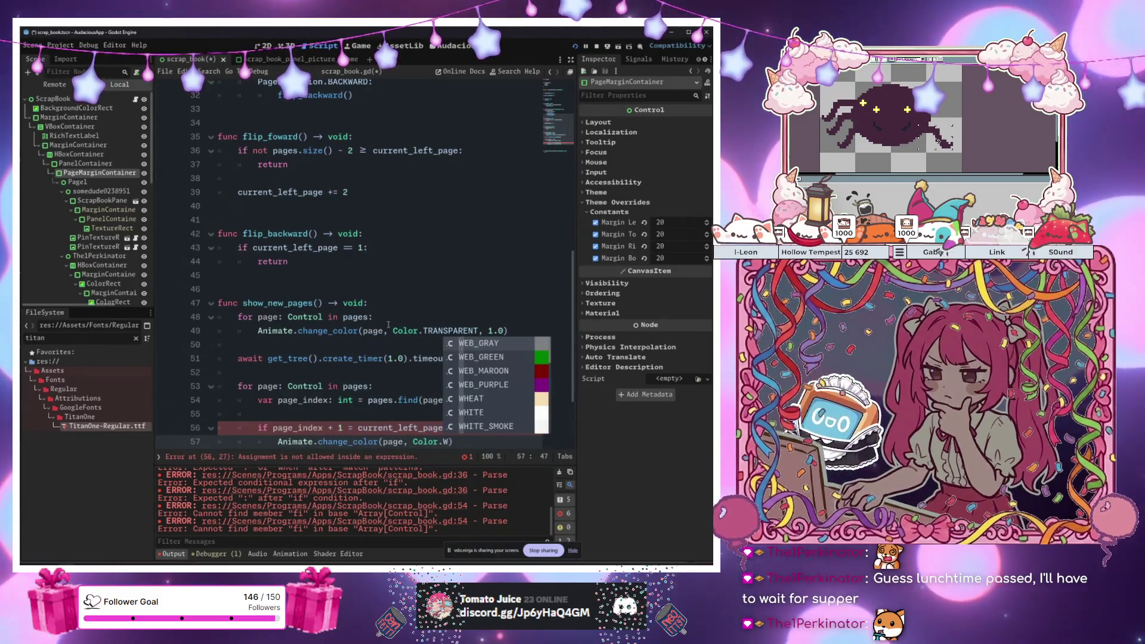
pyautogui.write('ite')
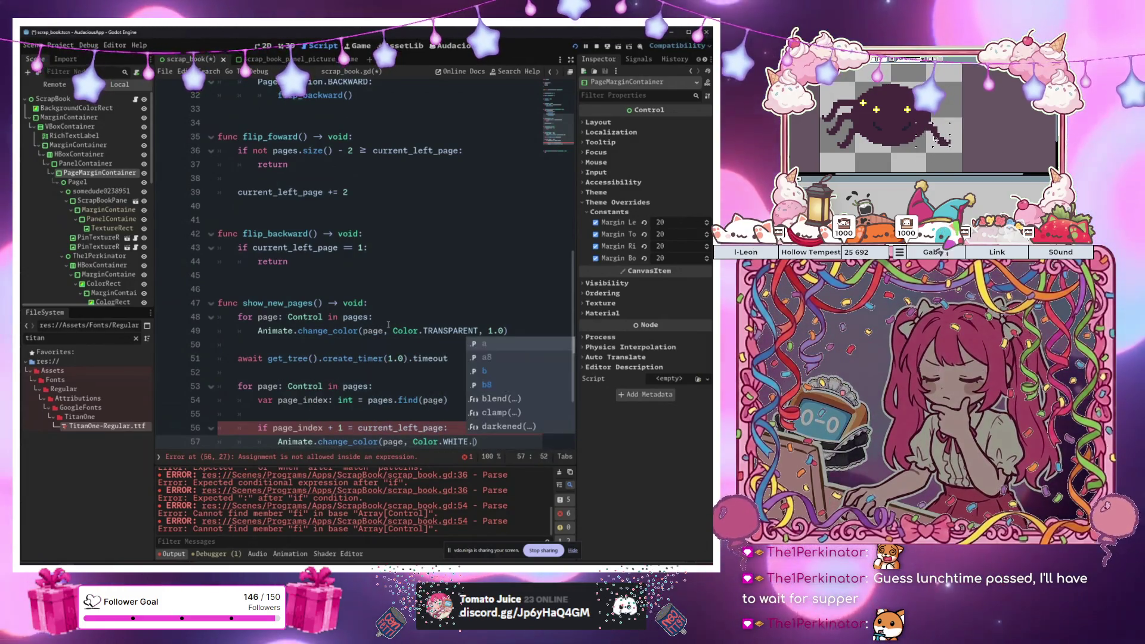
pyautogui.press('Return')
pyautogui.write(', ')
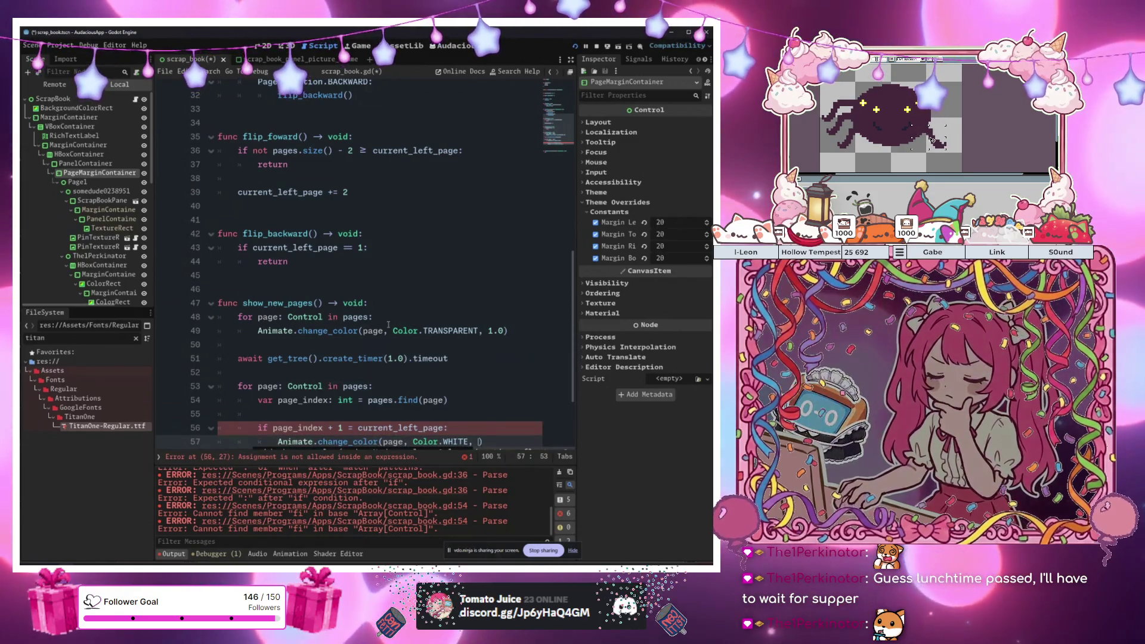
pyautogui.write('1.0')
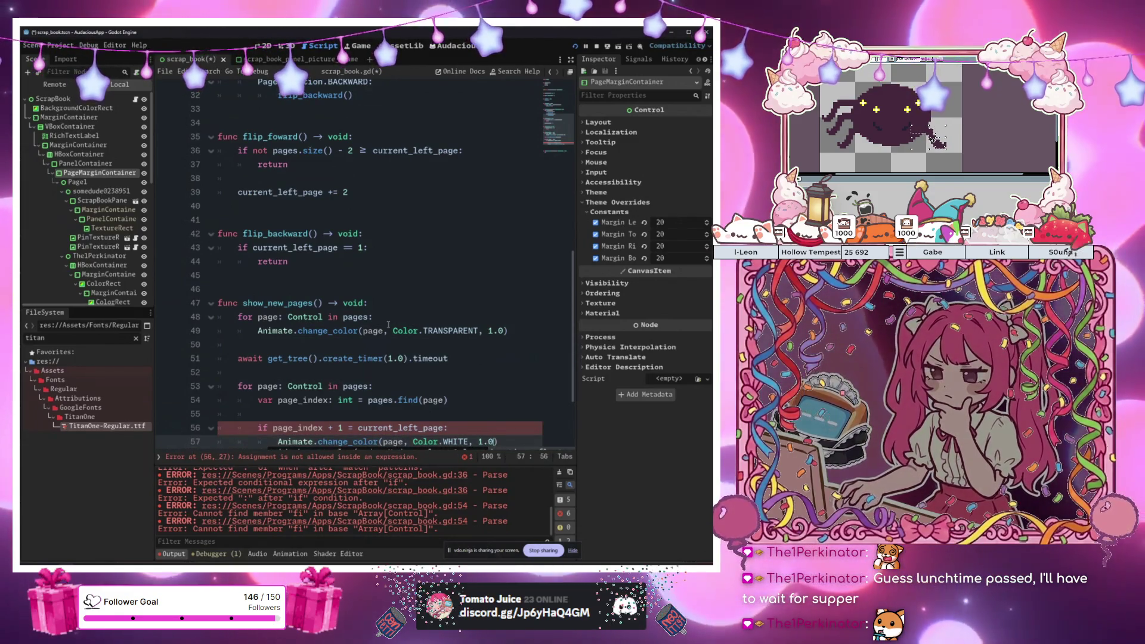
# Step: Insert page.show() before the fade, correct '=' to '==', and add a blank line after the block
pyautogui.scroll(-3, 376, 370)
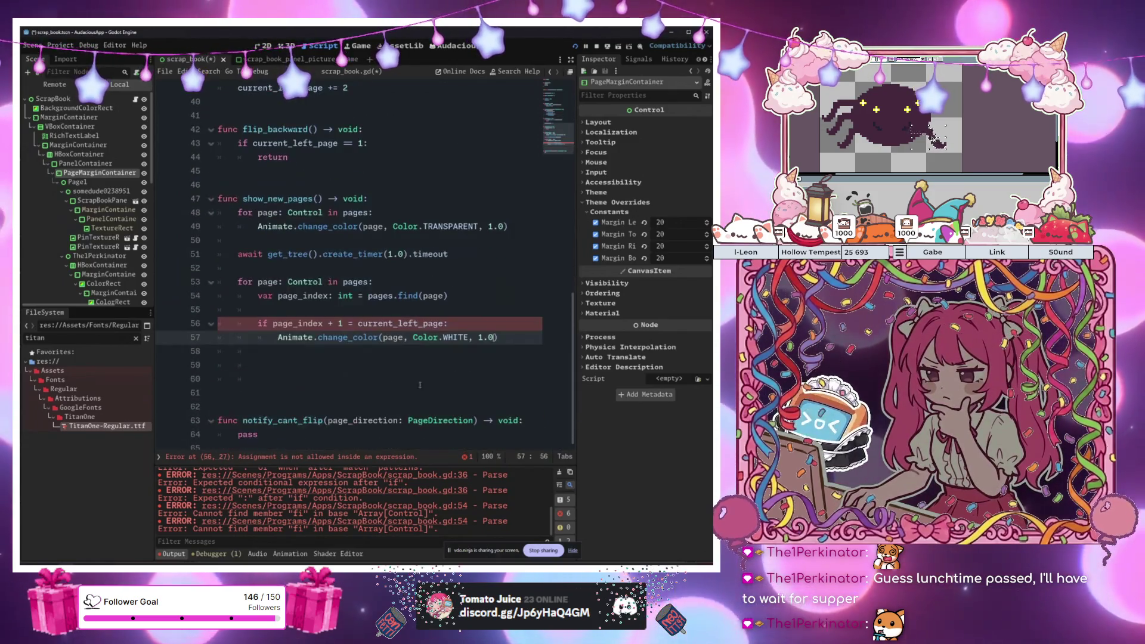
pyautogui.click(502, 342)
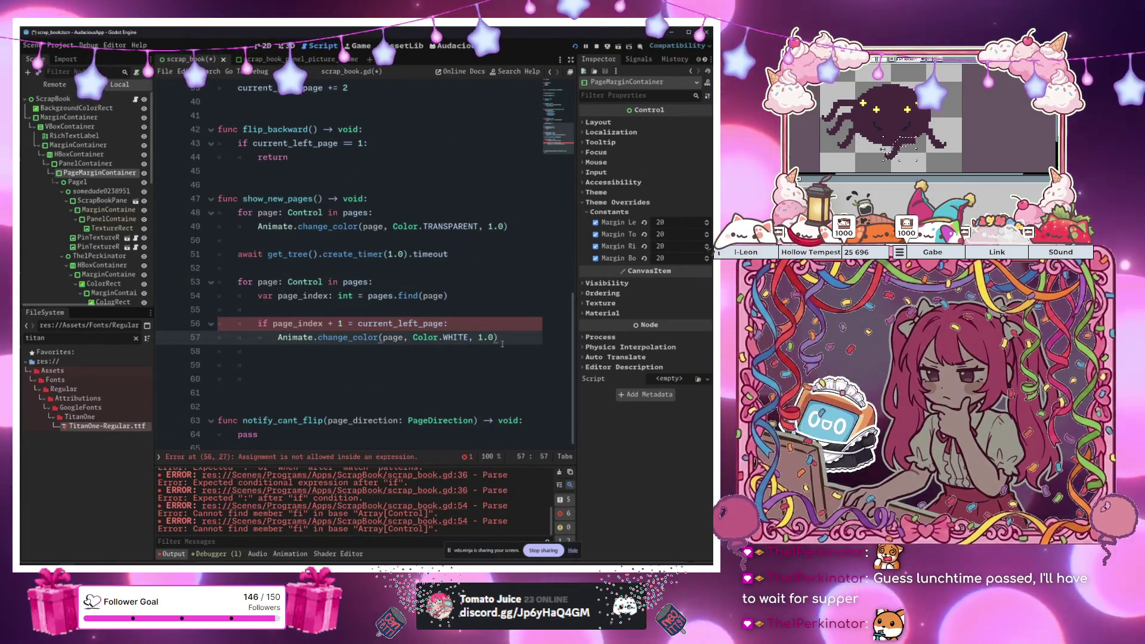
pyautogui.hotkey('ctrl', 'shift', 'Return')
pyautogui.write('page.show()')
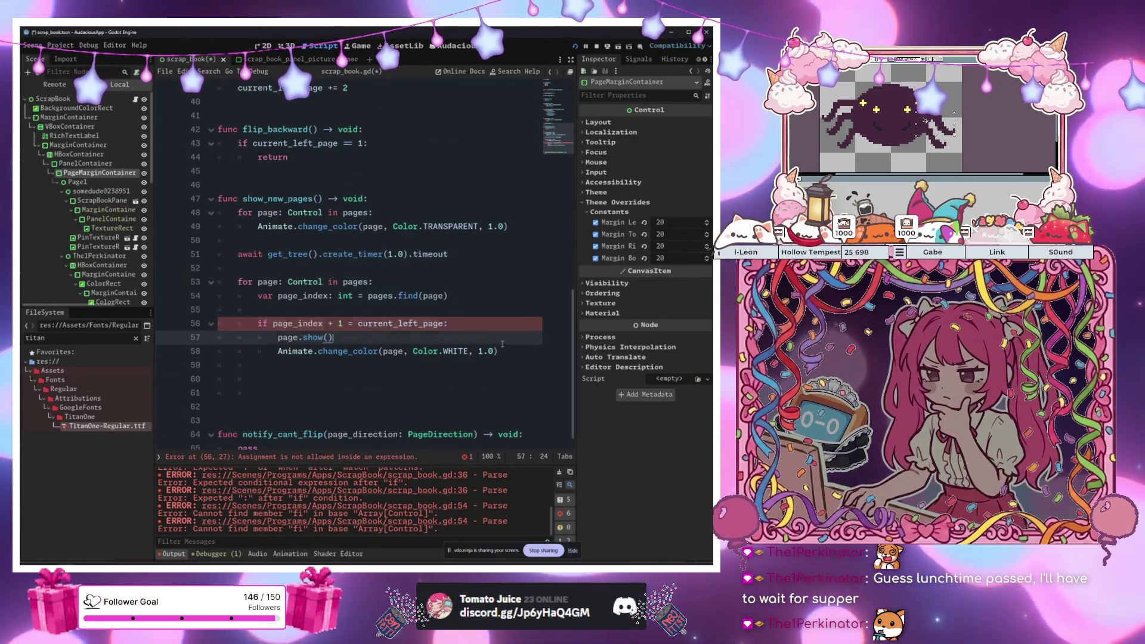
pyautogui.press('Up')
pyautogui.press('Right')
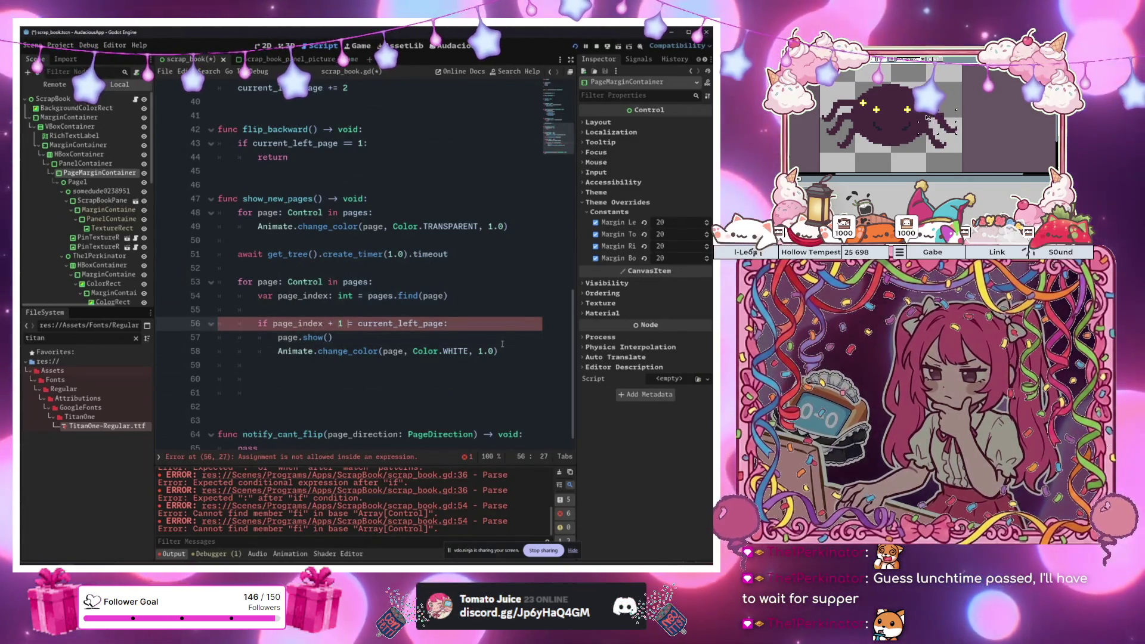
pyautogui.write('=')
pyautogui.press('Escape')
pyautogui.press('Down')
pyautogui.press('Down')
pyautogui.press('Down')
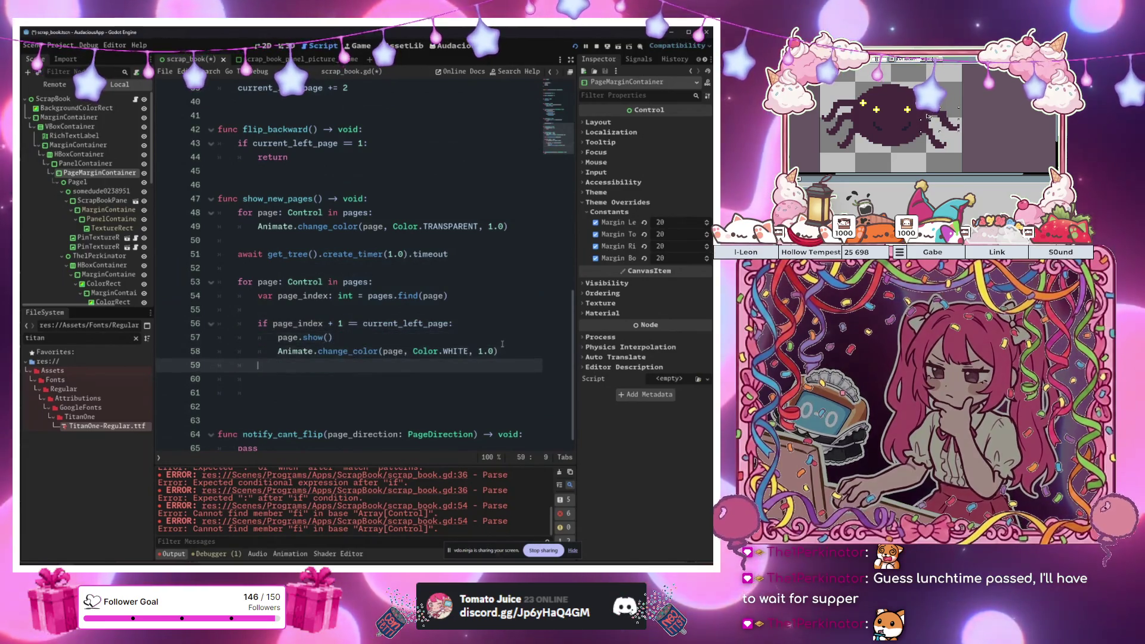
pyautogui.press('Return')
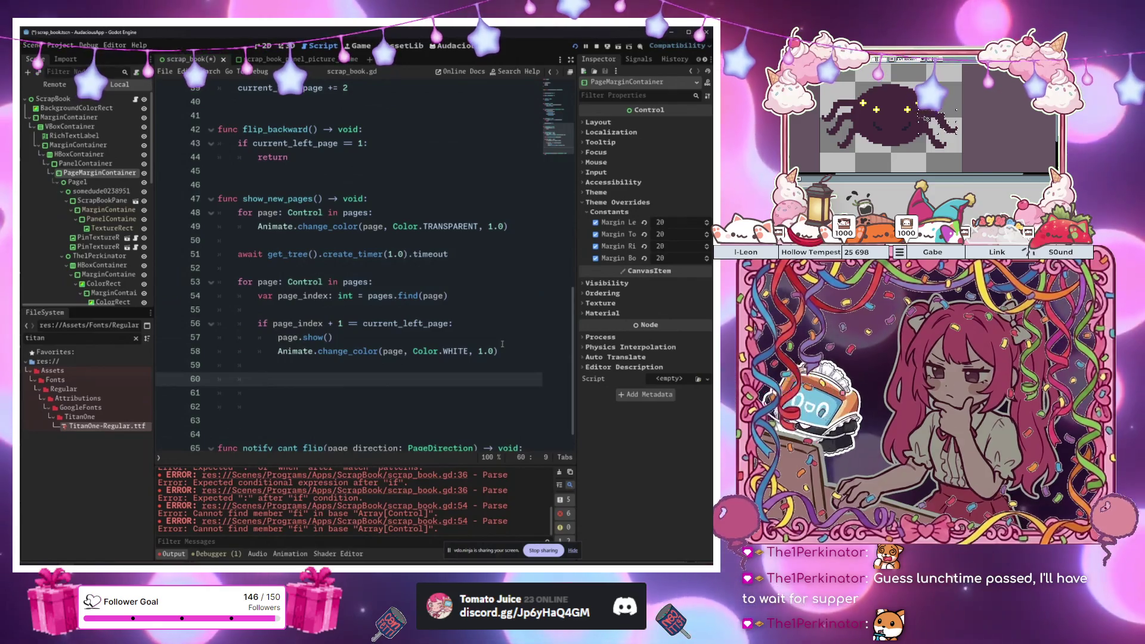
# Step: Duplicate the page_index + 1 if block onto line 60
pyautogui.moveTo(413, 352); pyautogui.dragTo(385, 327)
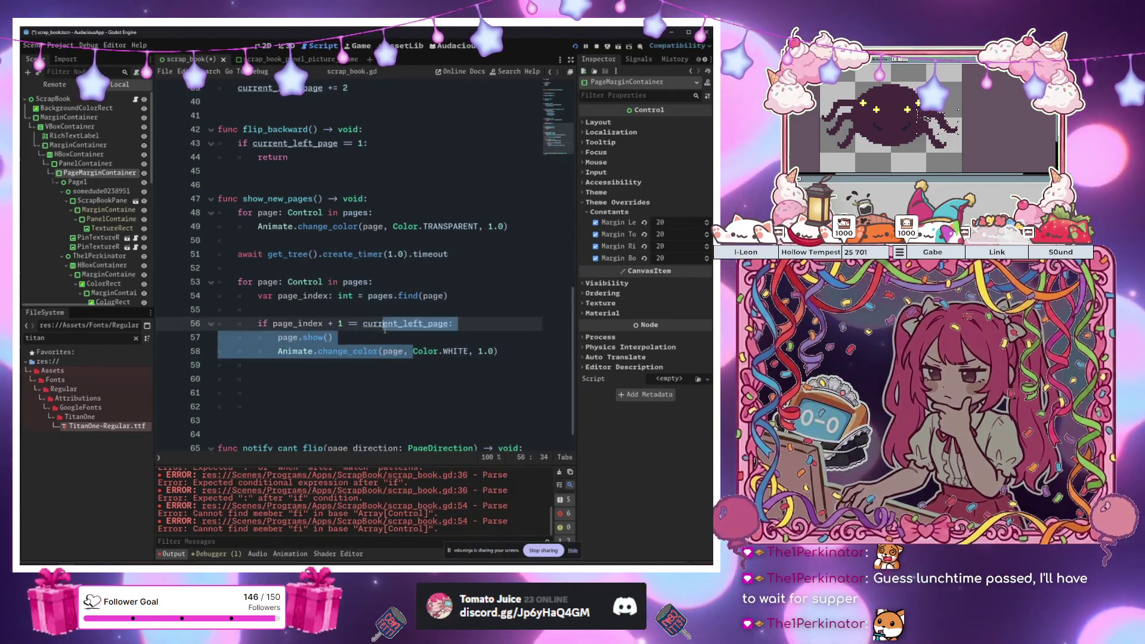
pyautogui.hotkey('ctrl', 'c')
pyautogui.click(326, 379)
pyautogui.hotkey('ctrl', 'v')
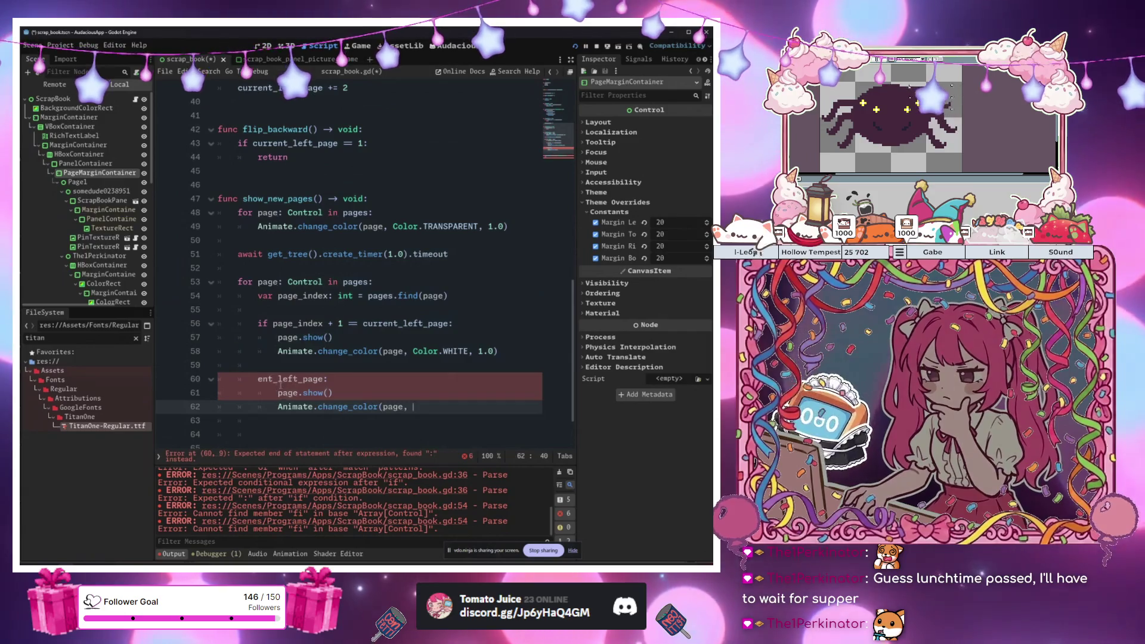
pyautogui.hotkey('ctrl', 'z')
pyautogui.moveTo(498, 352)
pyautogui.mouseDown()
pyautogui.moveTo(287, 351)
pyautogui.moveTo(257, 324)
pyautogui.mouseUp()
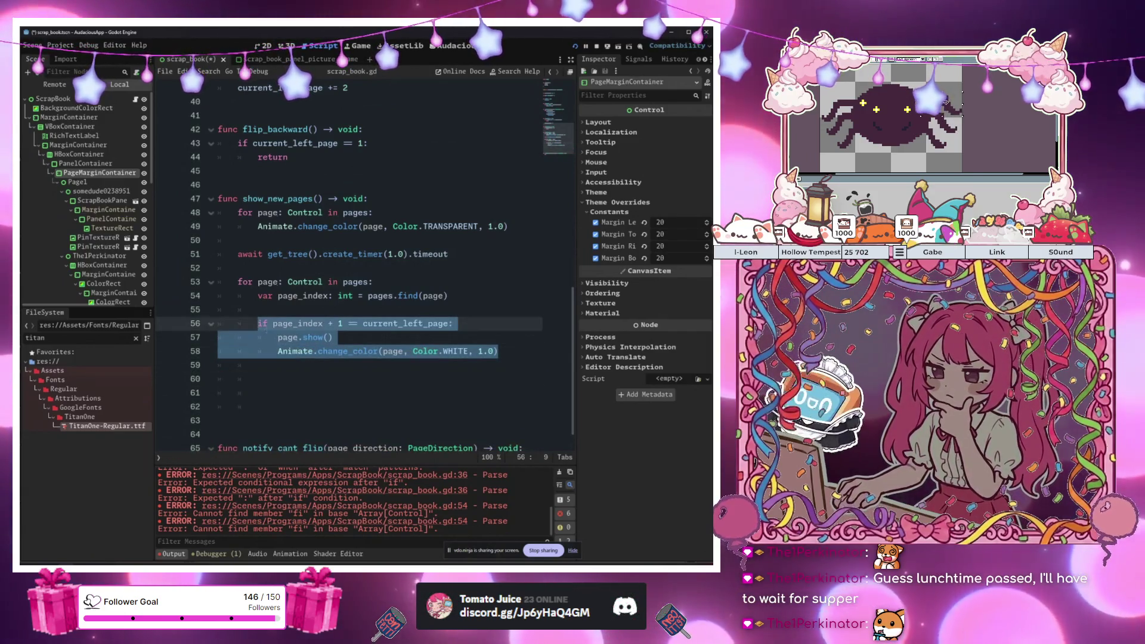
pyautogui.hotkey('ctrl', 'c')
pyautogui.click(343, 380)
pyautogui.hotkey('ctrl', 'v')
# Step: Change the copy's condition to page_index + 2 == current_left_page
pyautogui.click(341, 379)
pyautogui.press('BackSpace')
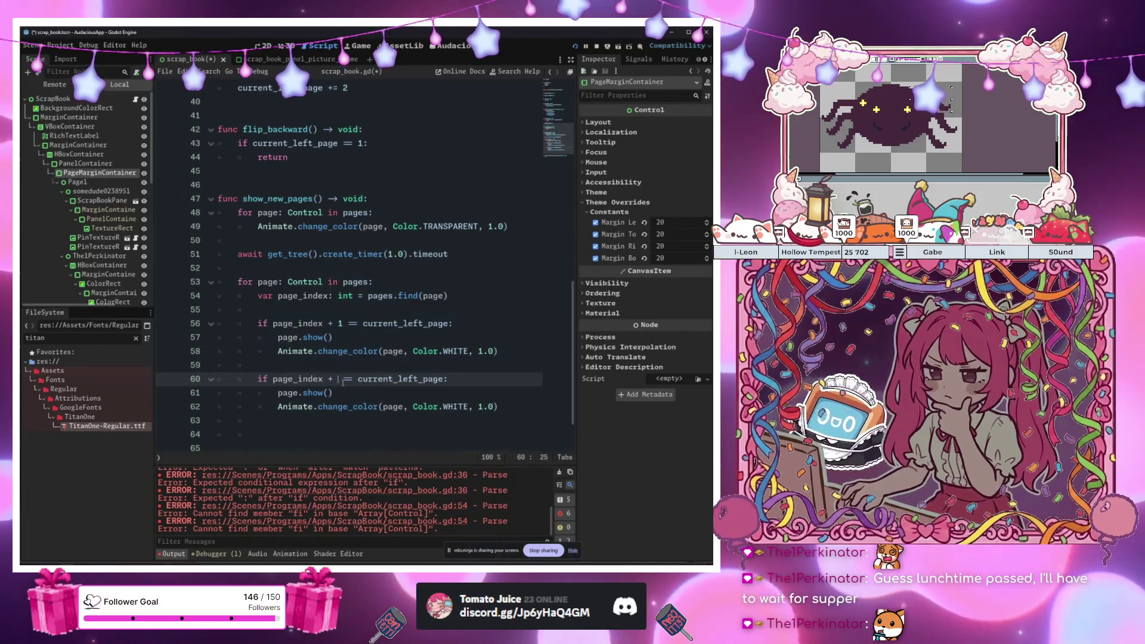
pyautogui.write('2')
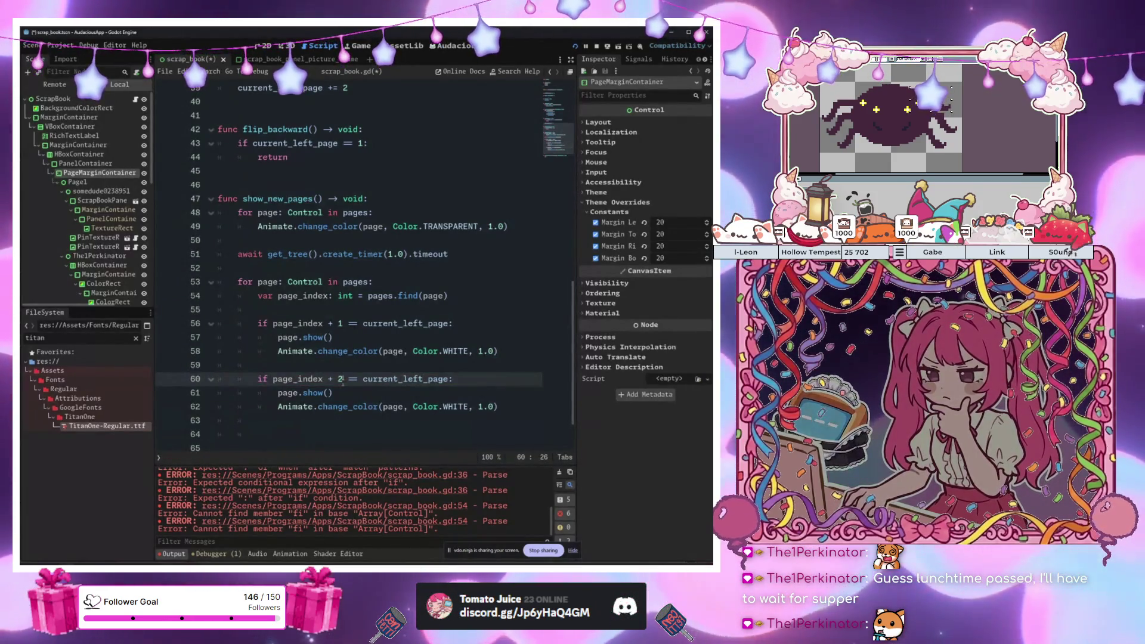
pyautogui.click(354, 351)
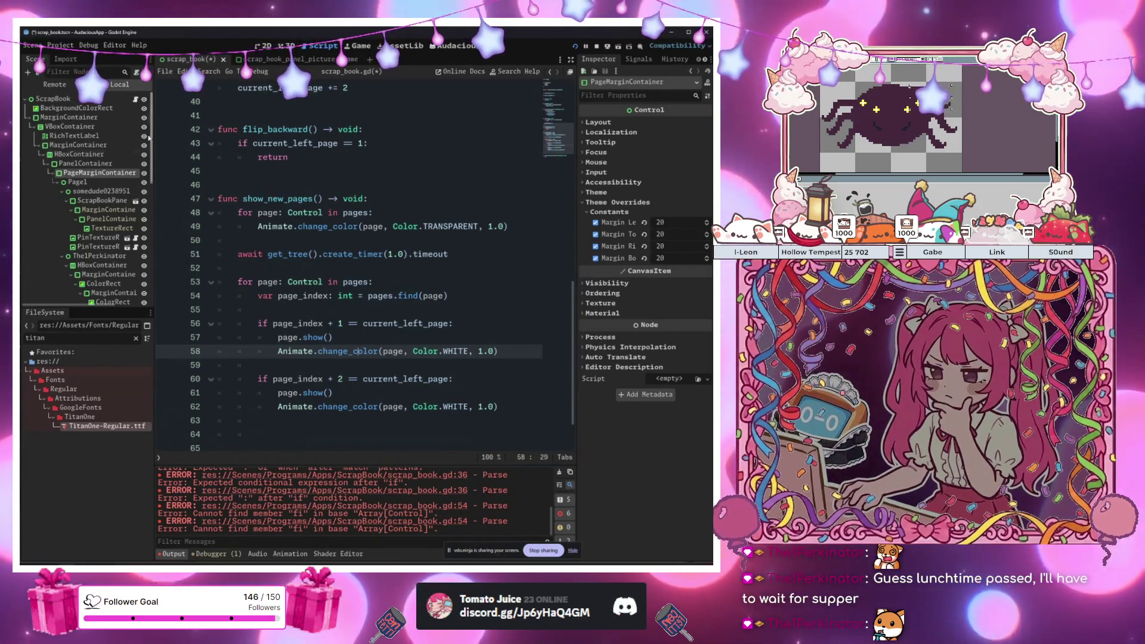
pyautogui.click(98, 173)
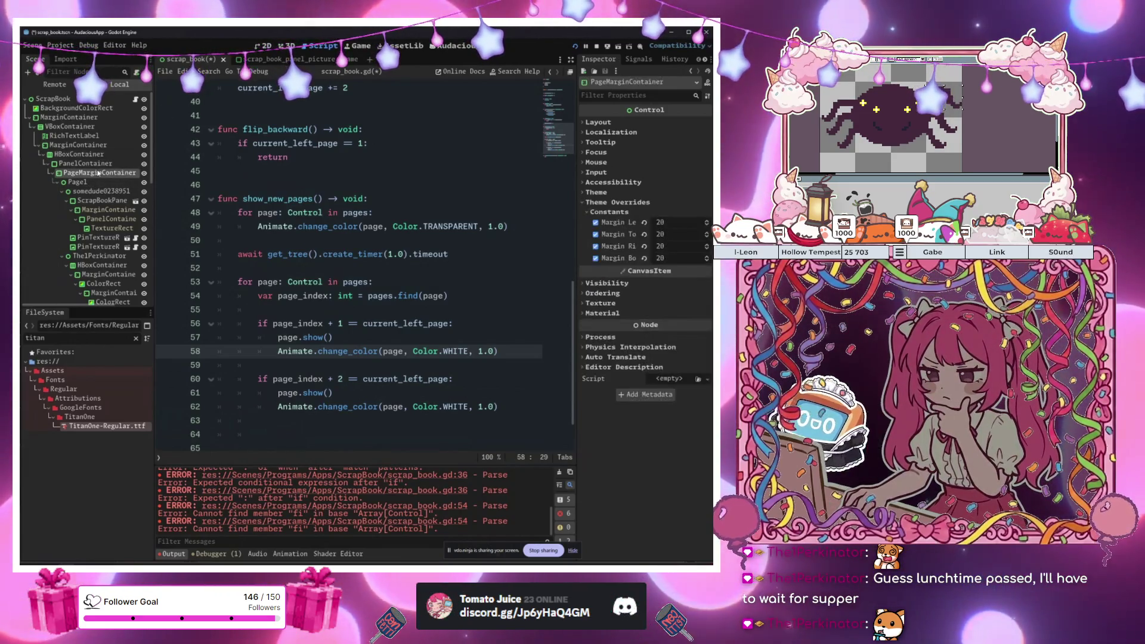
pyautogui.scroll(-2, 358, 269)
pyautogui.scroll(-5, 77, 261)
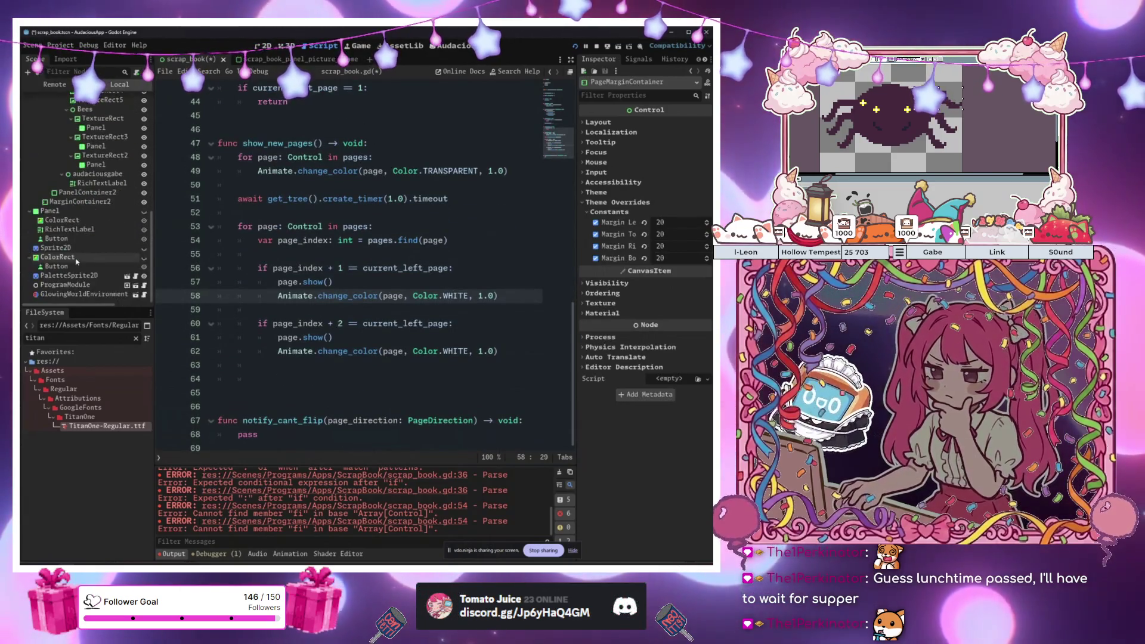
pyautogui.scroll(5, 76, 261)
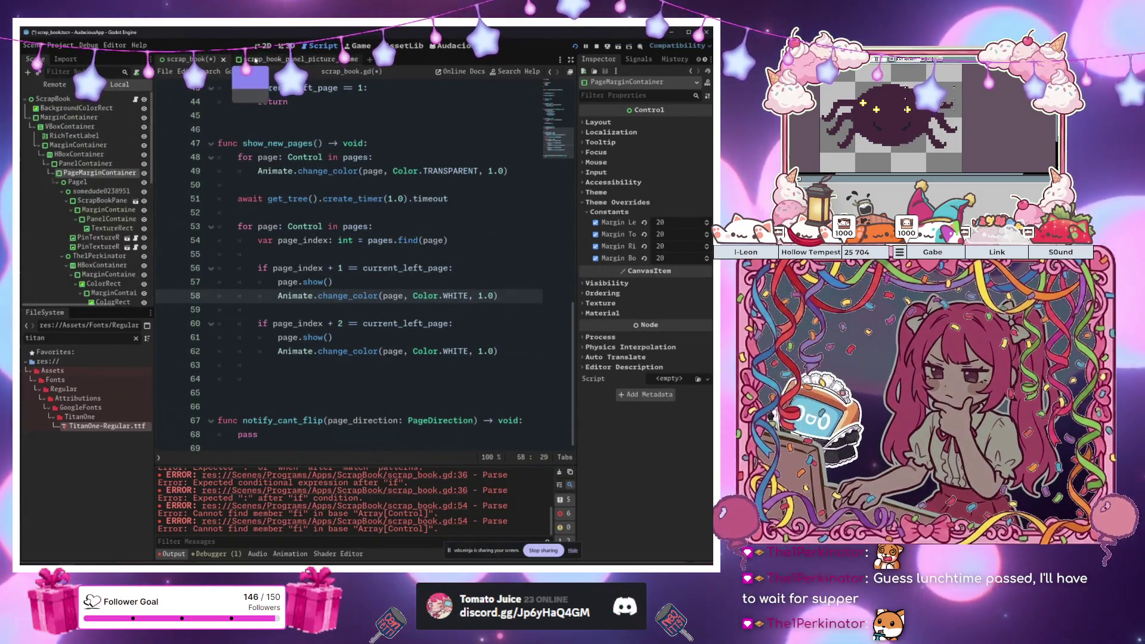
# Step: Switch to the 2D scene view and select the Page1 node under PanelContainer
pyautogui.hotkey('ctrl', 'F1')
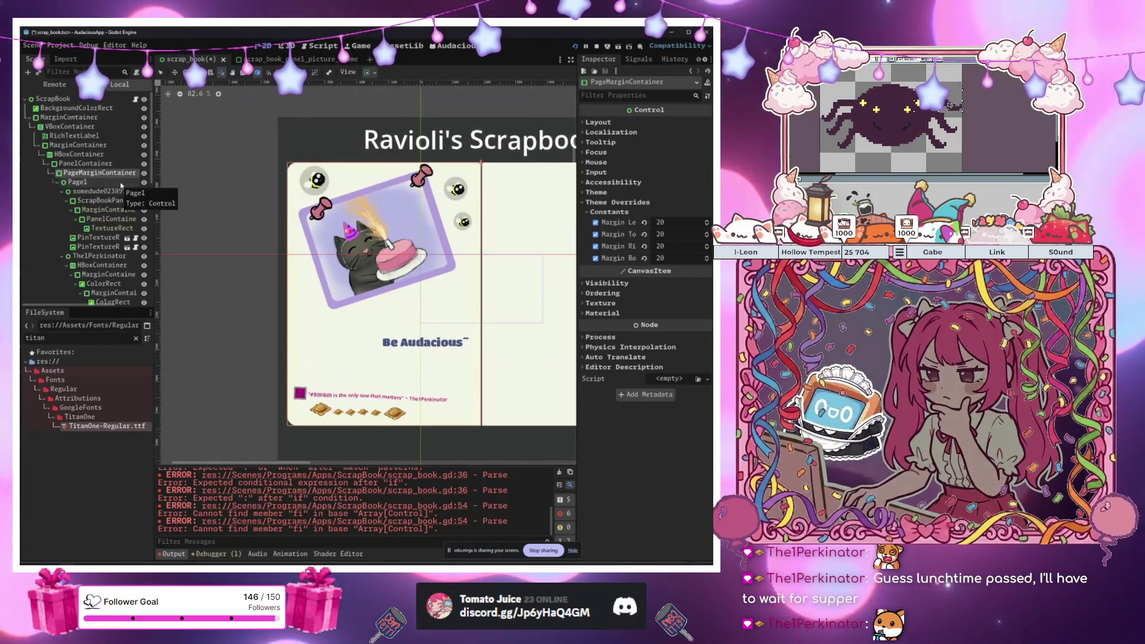
pyautogui.click(118, 161)
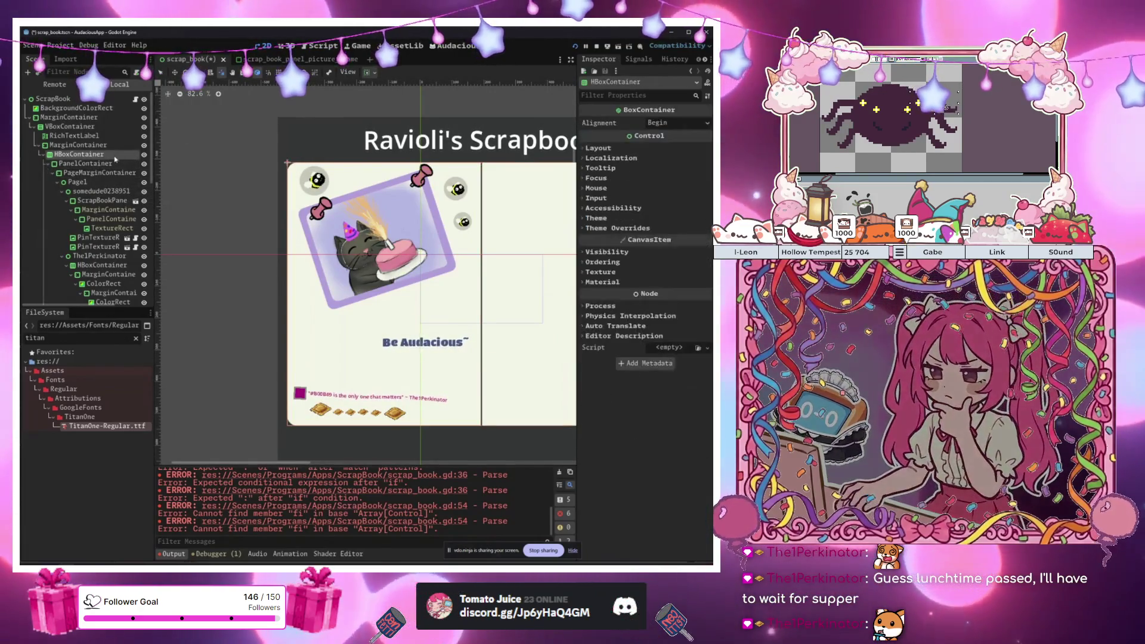
pyautogui.click(49, 163)
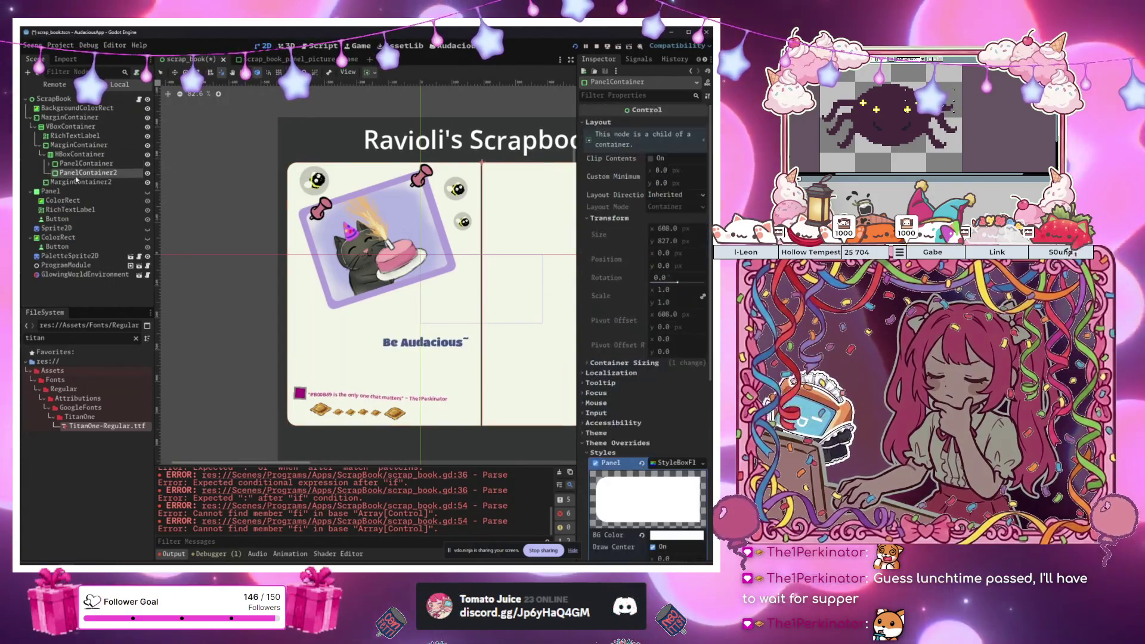
pyautogui.click(48, 163)
pyautogui.click(86, 182)
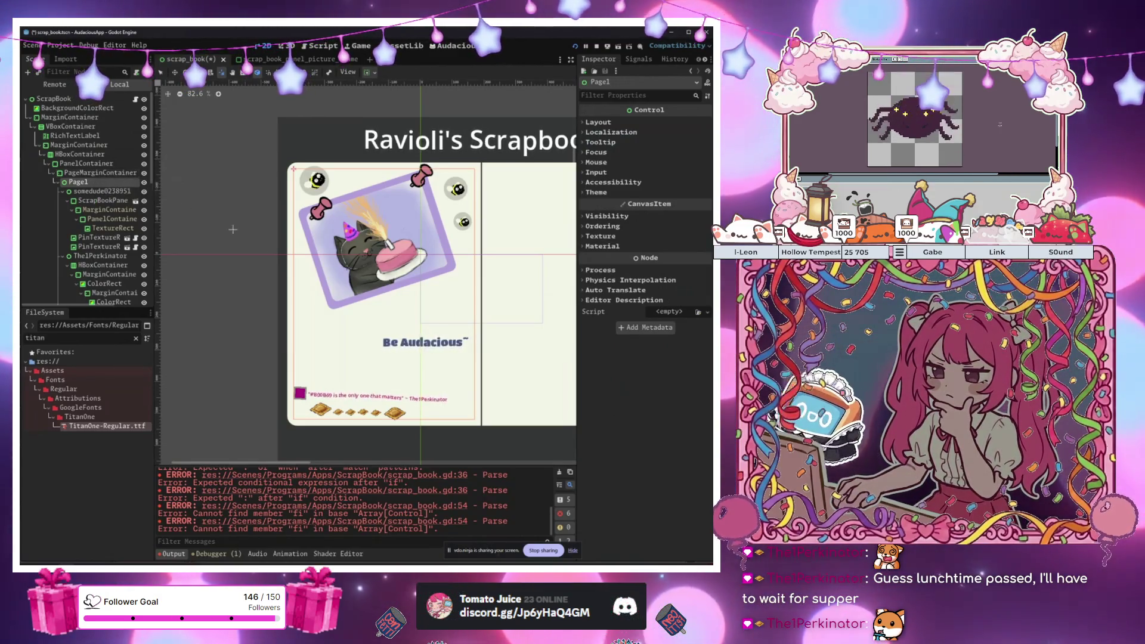
# Step: Zoom and pan the canvas around the scrapbook, then run the project to test the pages
pyautogui.scroll(-5, 394, 268)
pyautogui.moveTo(394, 267); pyautogui.dragTo(328, 263)
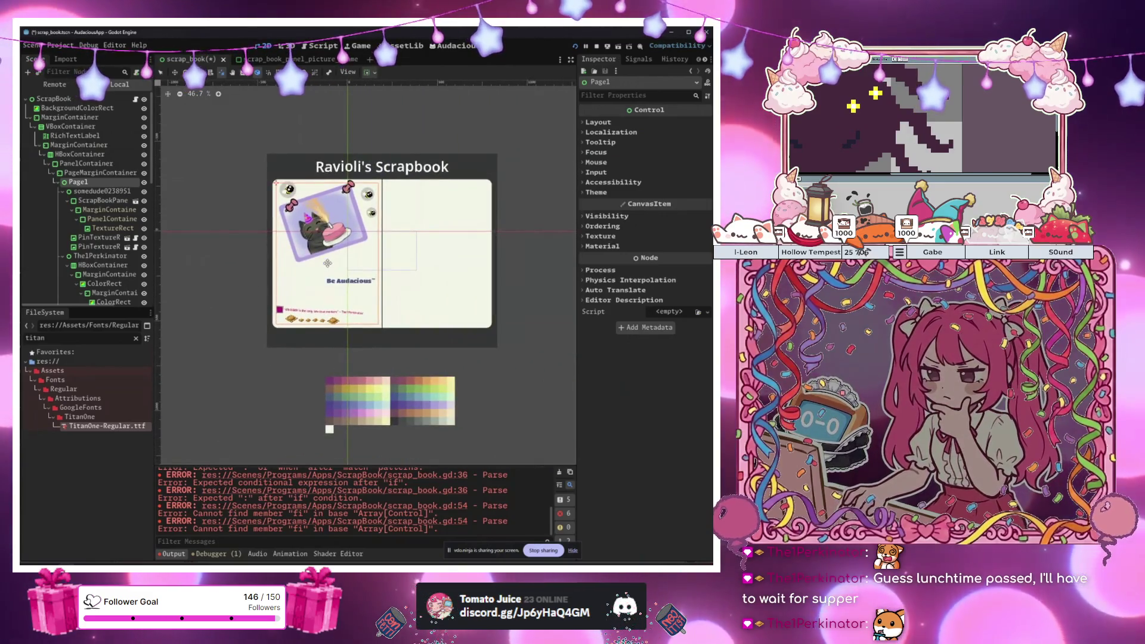
pyautogui.scroll(5, 328, 263)
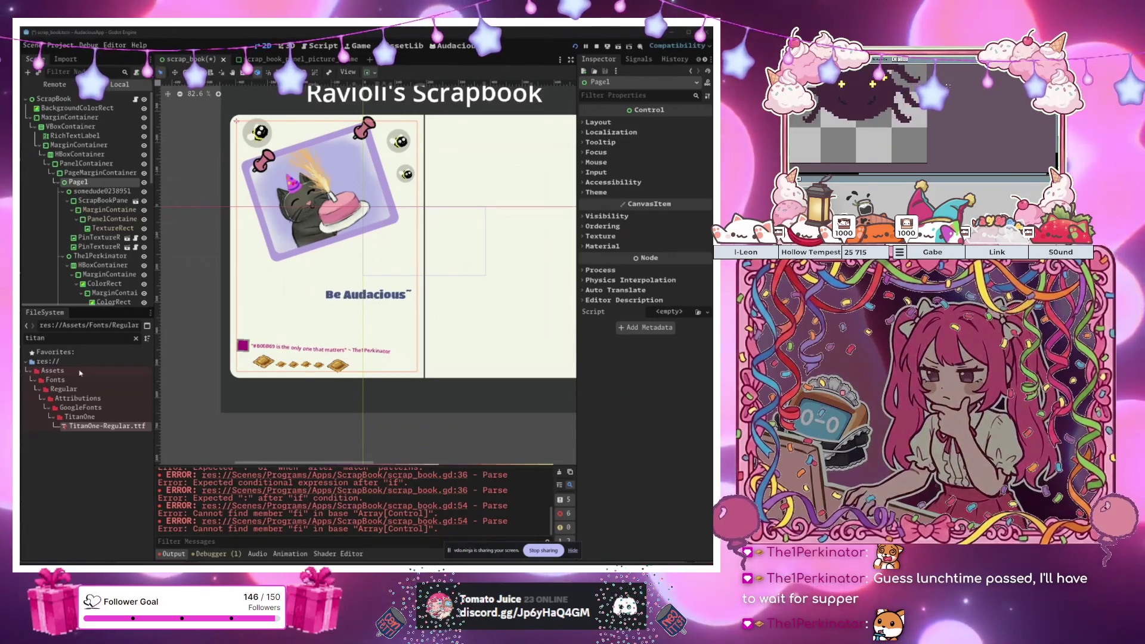
pyautogui.scroll(1, 313, 349)
pyautogui.click(576, 47)
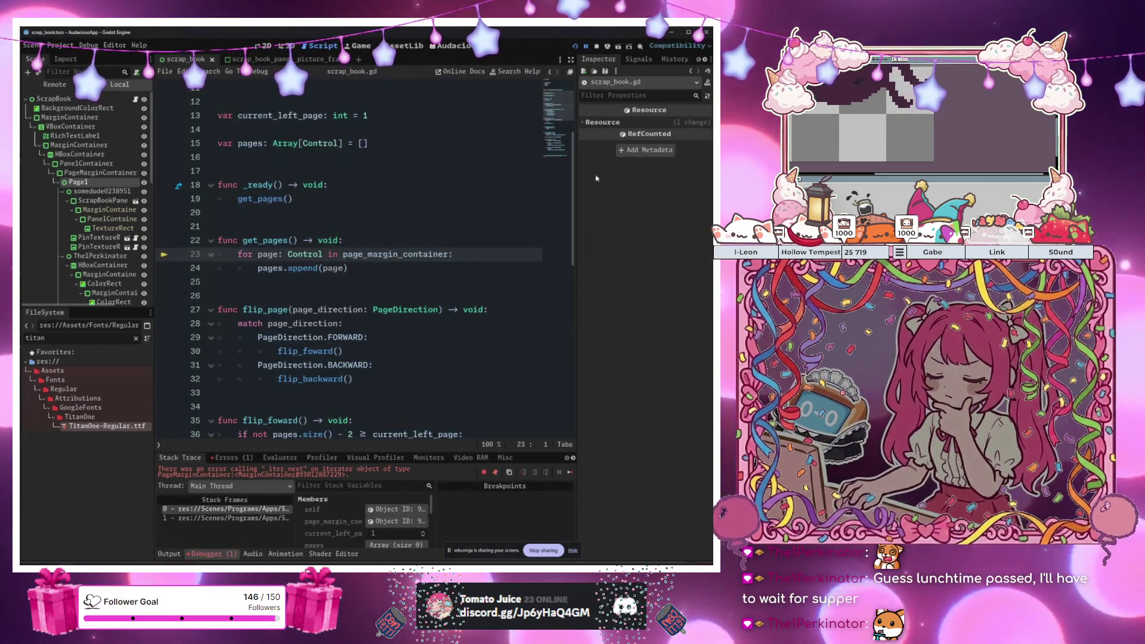
# Step: Stop the running project with F8 and return to the zoomed-in 2D scrapbook view
pyautogui.click(391, 376)
pyautogui.press('F8')
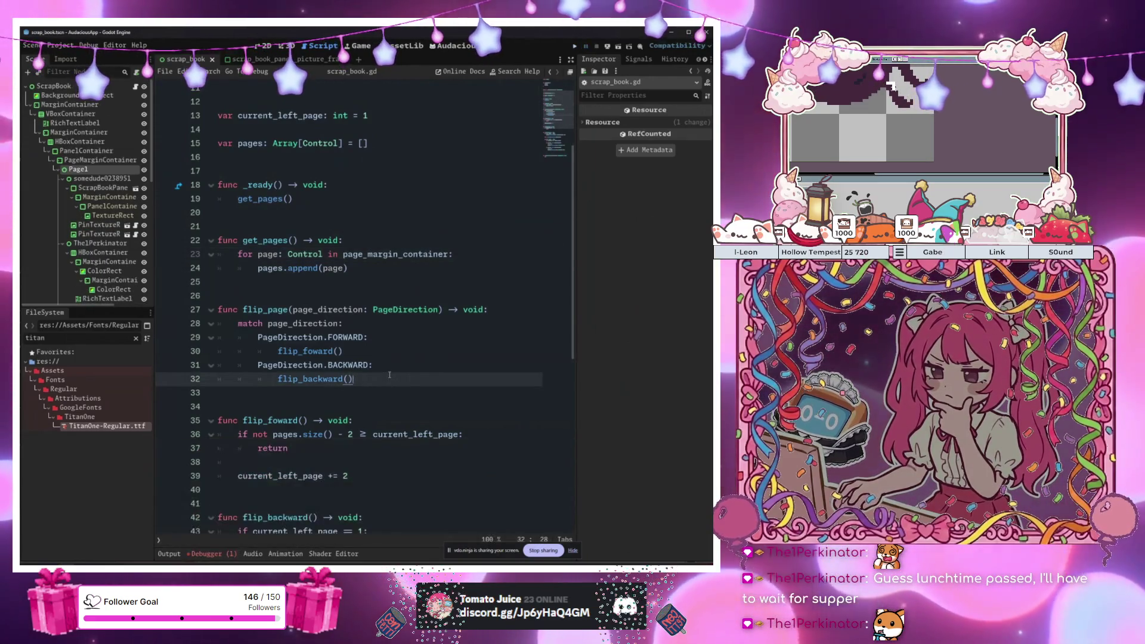
pyautogui.click(263, 46)
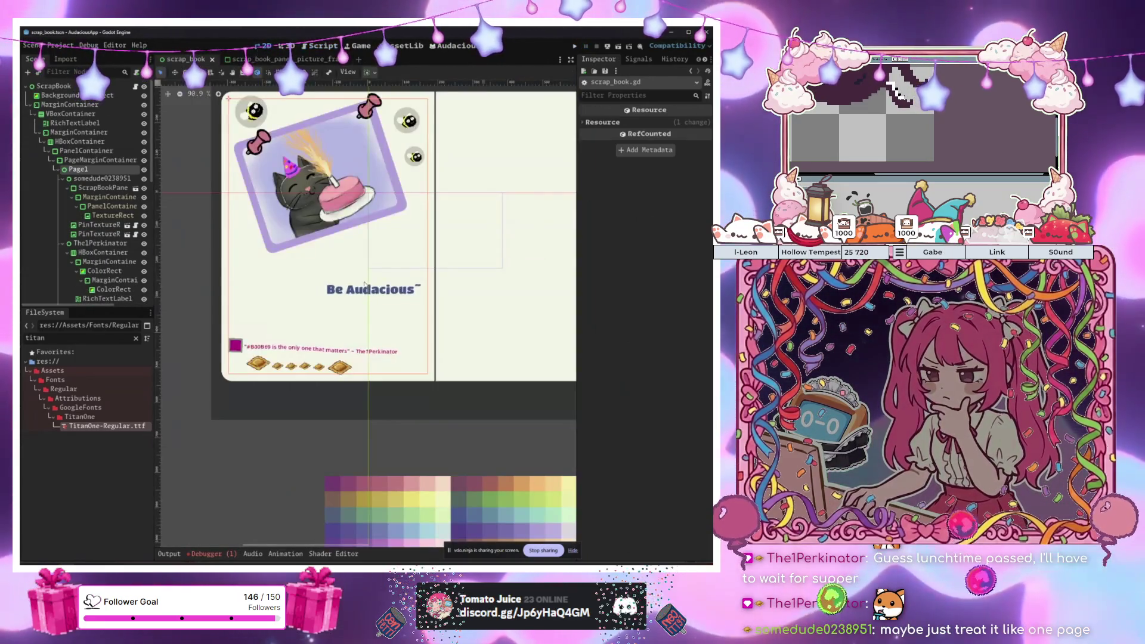
pyautogui.scroll(3, 378, 347)
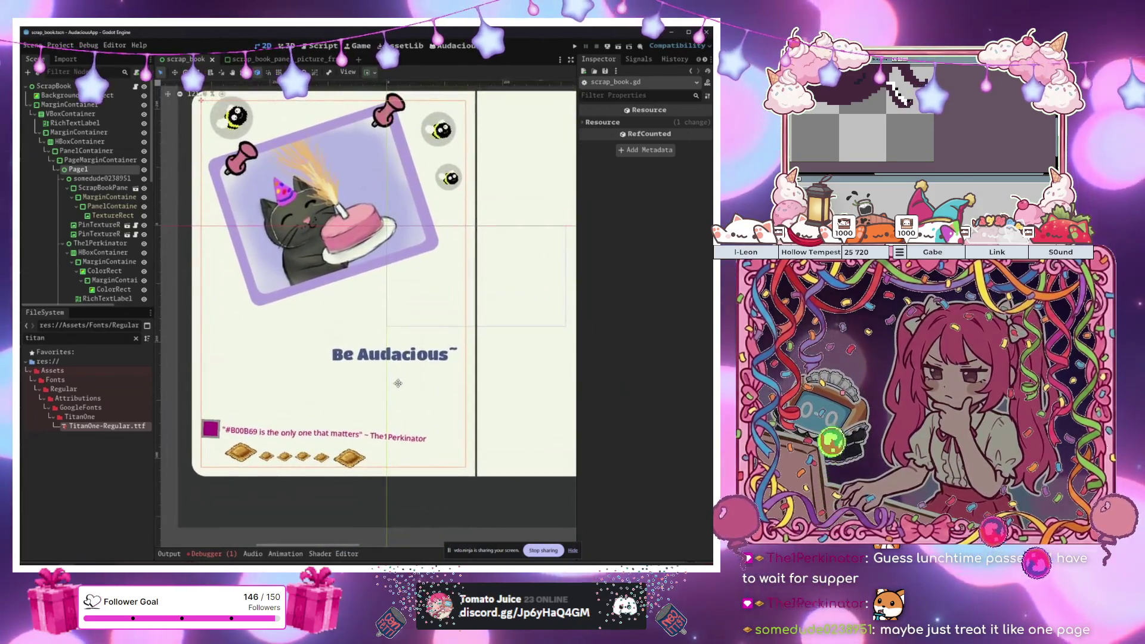
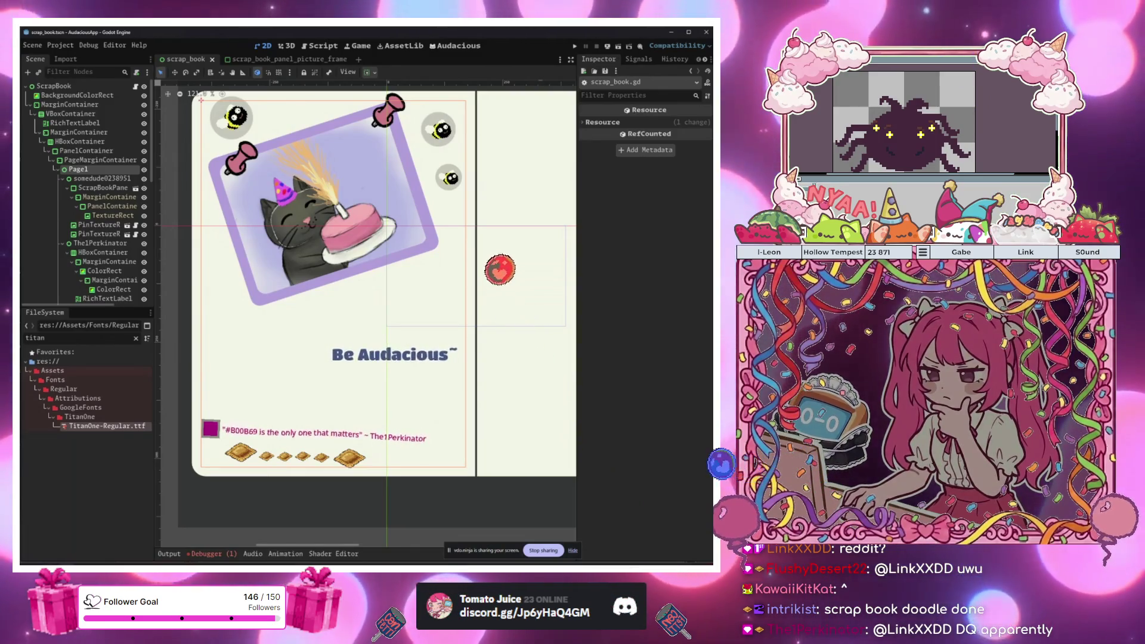
# Step: Switch from the Godot editor to the Discord window with Alt+Tab
pyautogui.hotkey('alt', 'Tab')
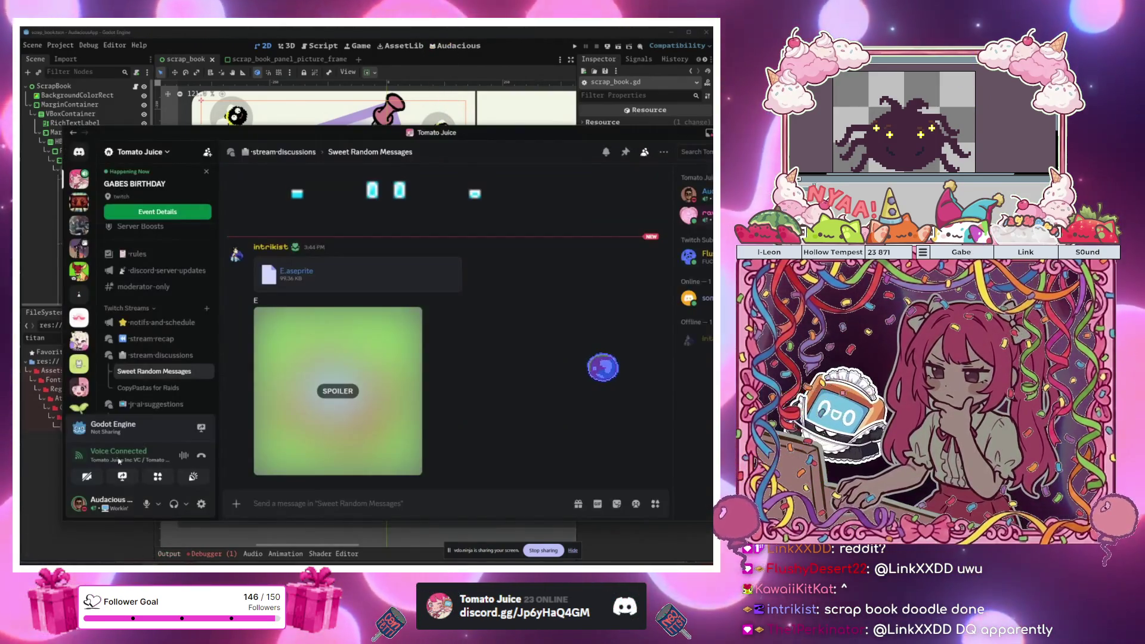
pyautogui.click(158, 504)
pyautogui.moveTo(198, 411)
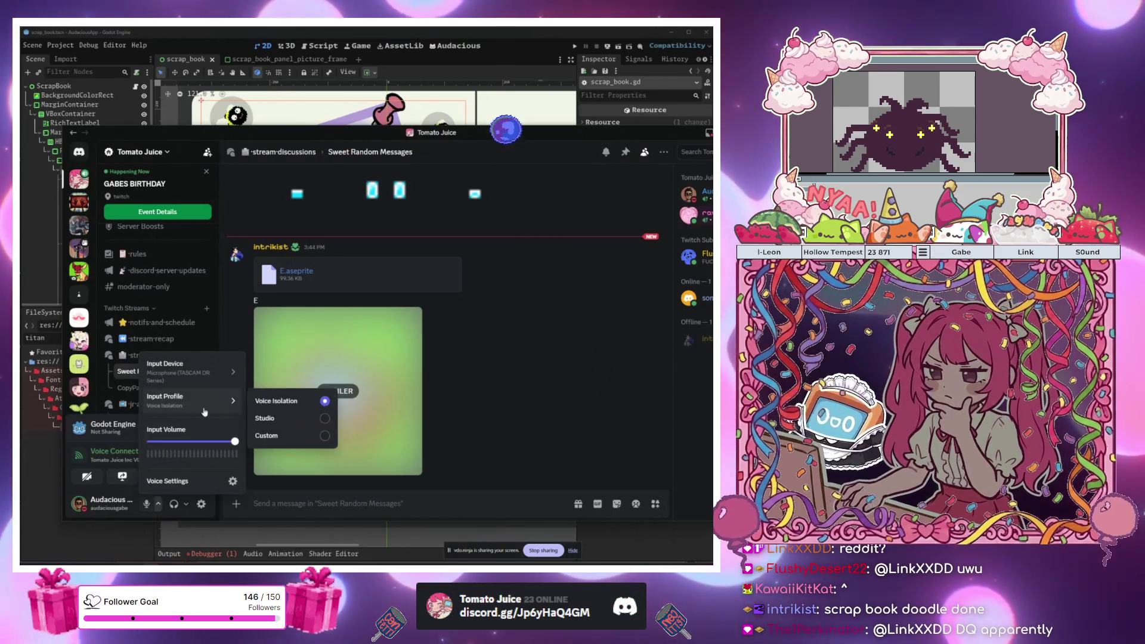
pyautogui.click(460, 535)
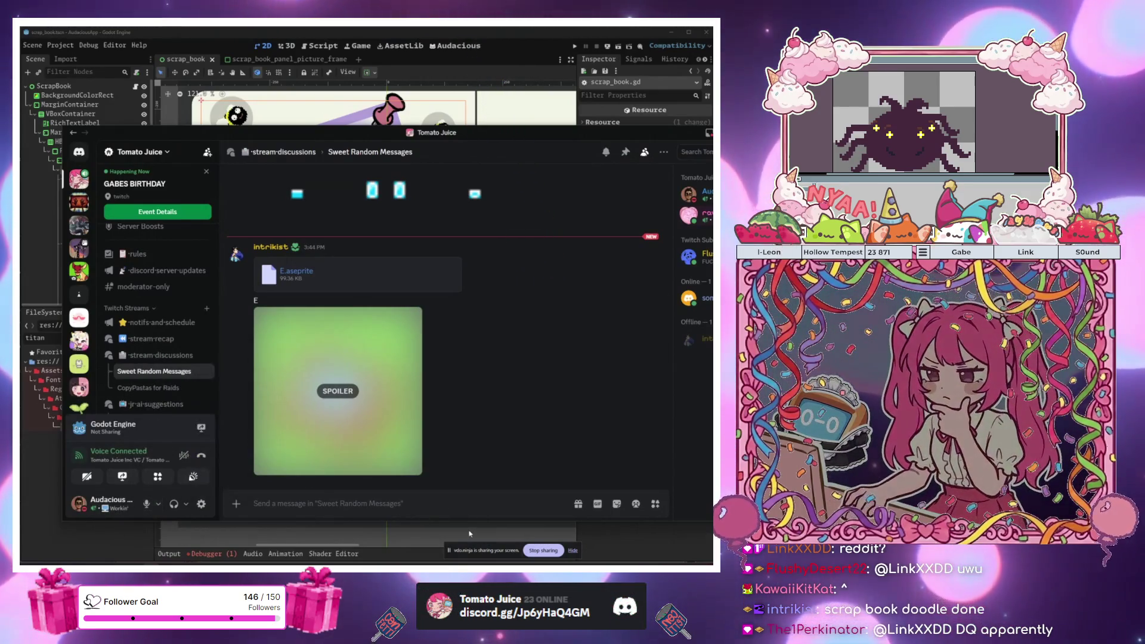
pyautogui.click(460, 536)
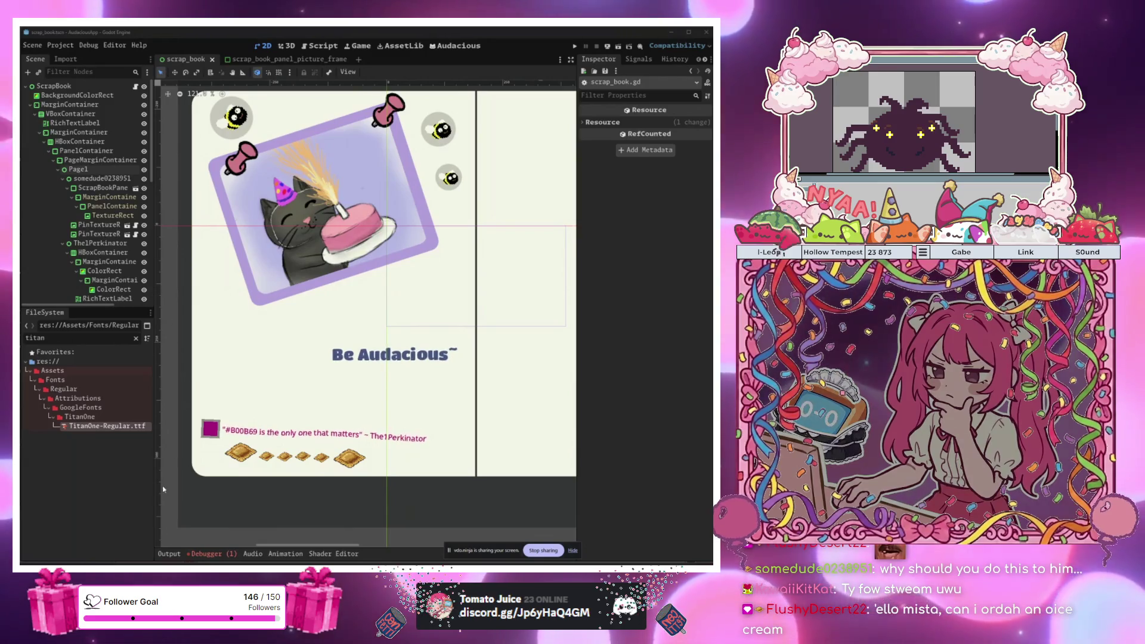
pyautogui.hotkey('alt', 'Tab')
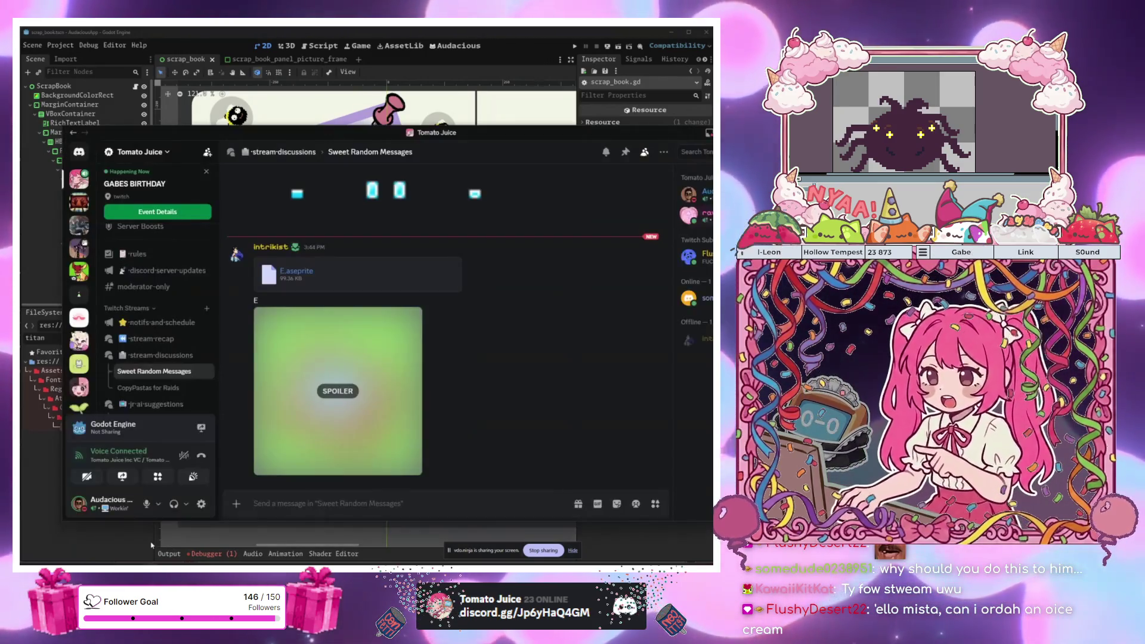
# Step: Reveal the spoilered pixel-art orange device image, then reopen the microphone options
pyautogui.click(158, 504)
pyautogui.moveTo(197, 400)
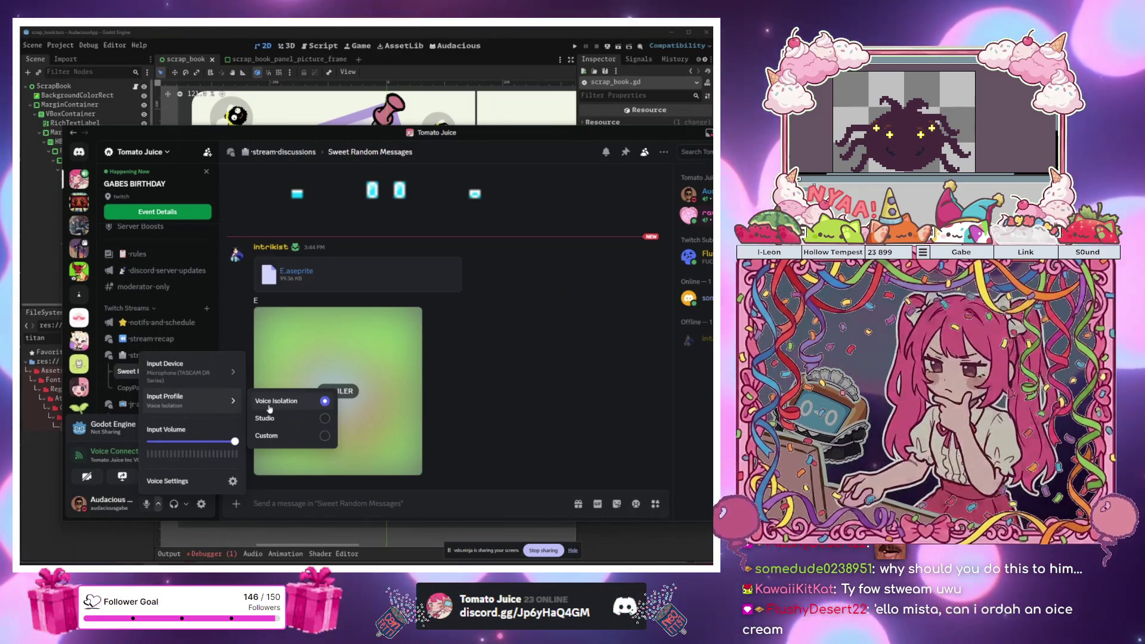
pyautogui.click(275, 399)
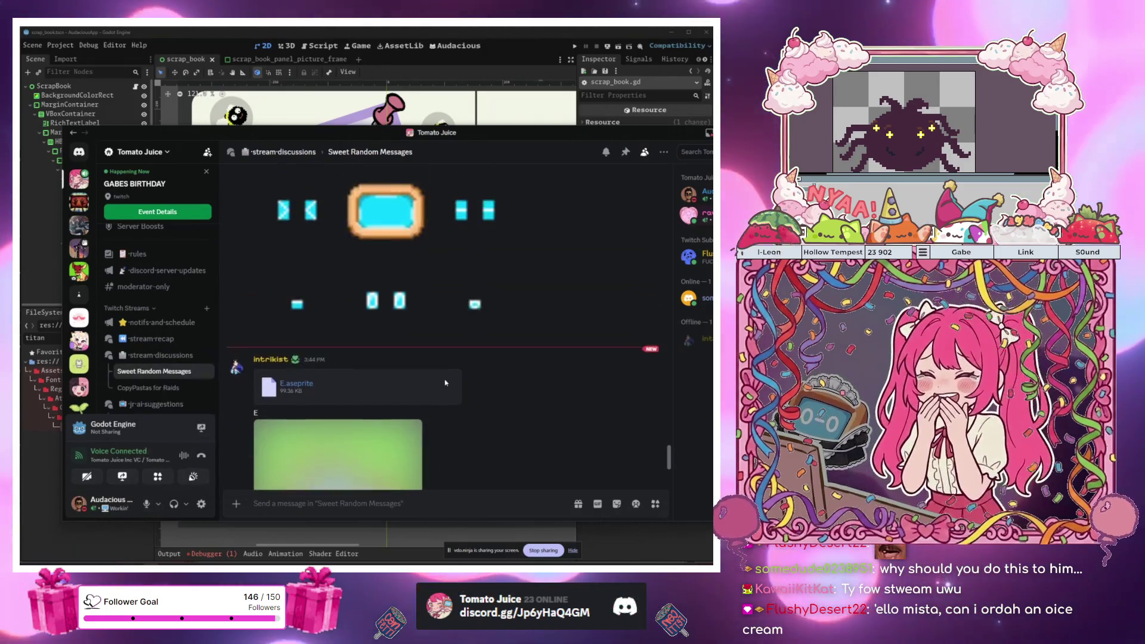
pyautogui.click(349, 399)
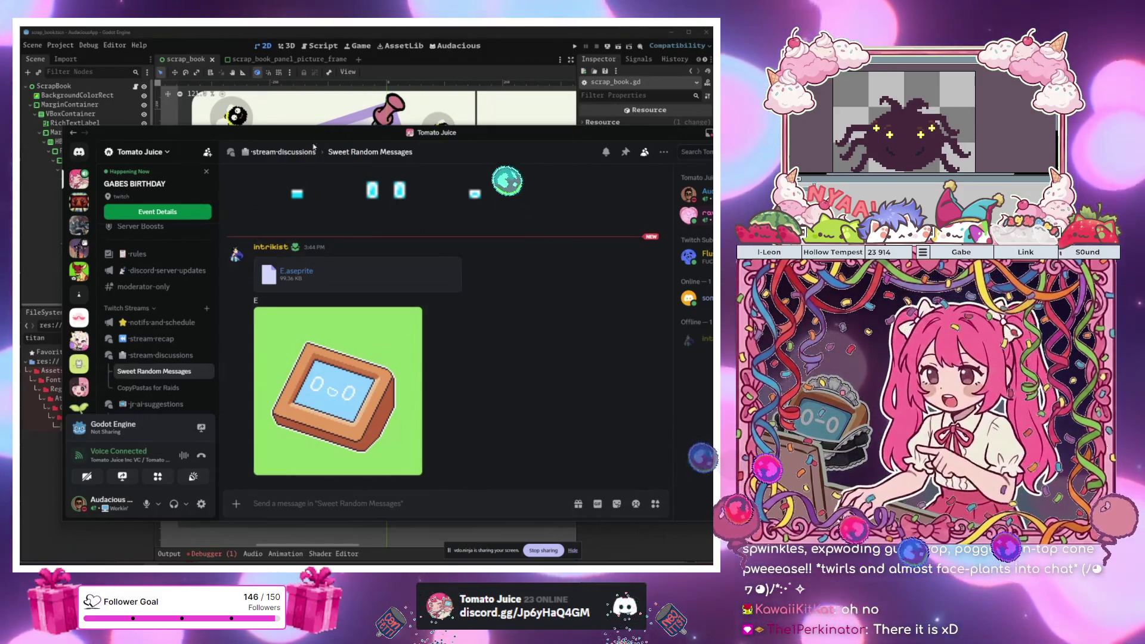
pyautogui.click(158, 505)
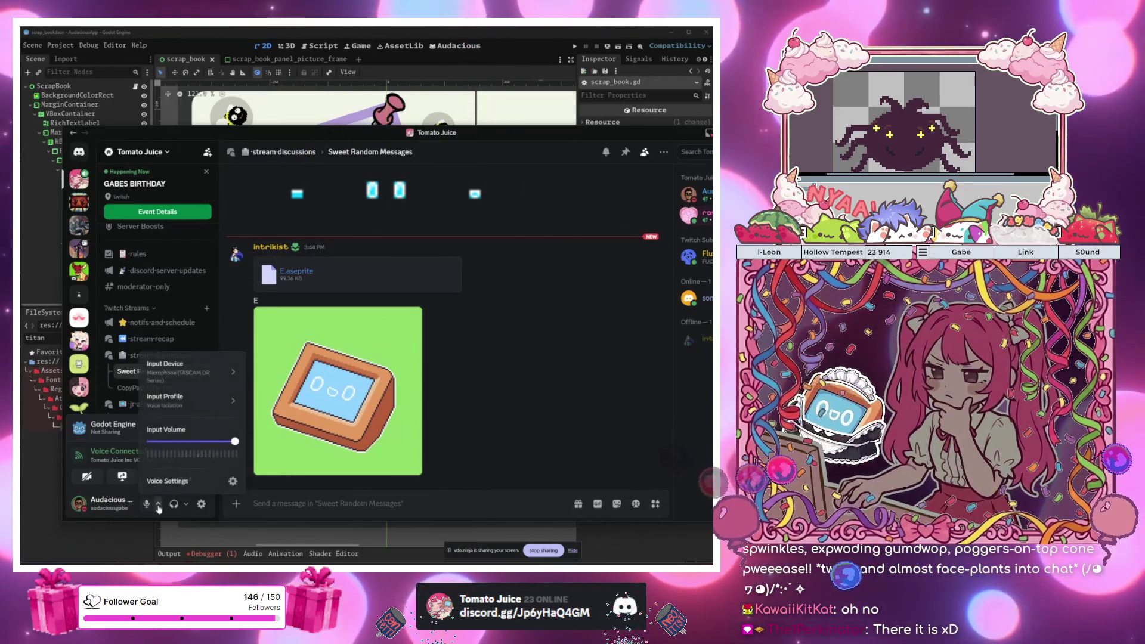
# Step: Set the microphone input profile to Studio, then switch it back toward Voice Isolation
pyautogui.click(295, 420)
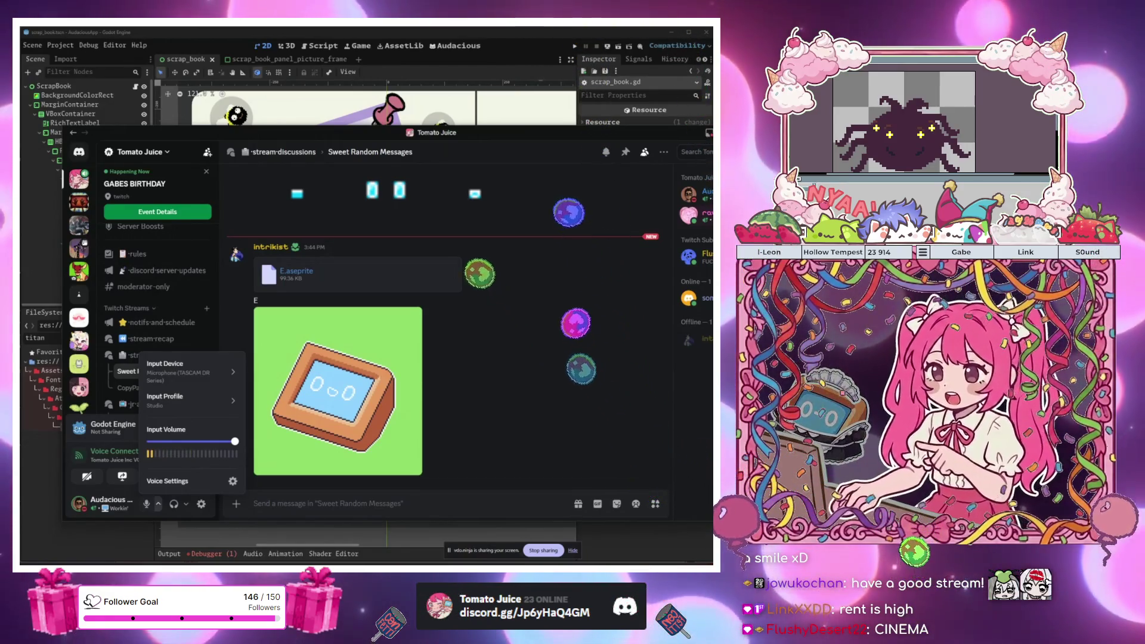
pyautogui.moveTo(227, 400)
pyautogui.click(280, 400)
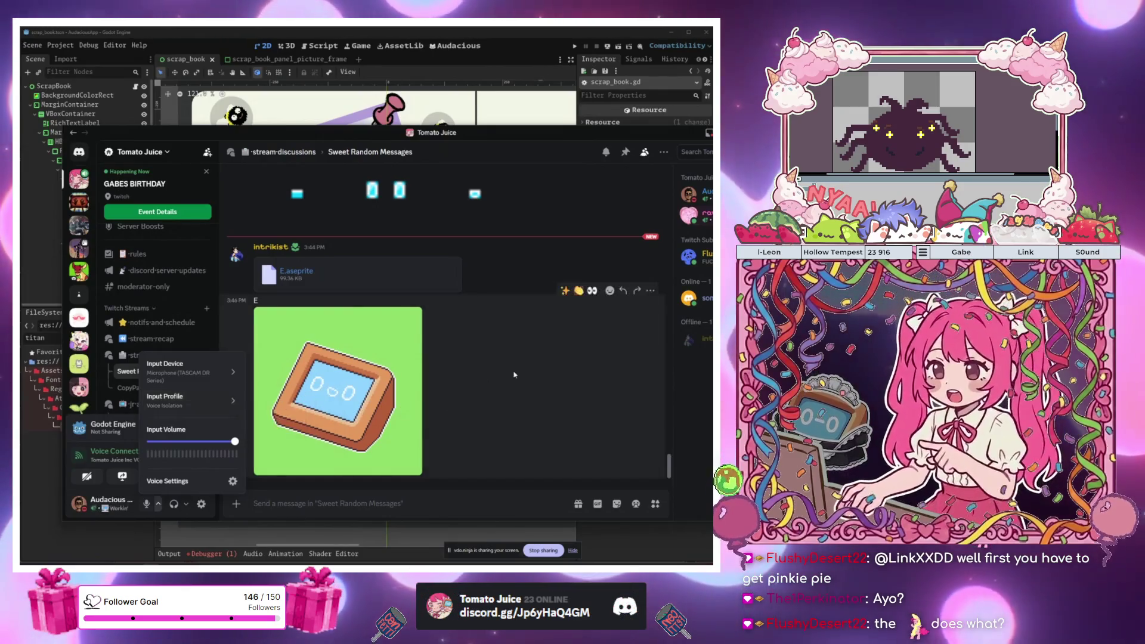
# Step: Close the microphone options popup, leaving the profile on Voice Isolation
pyautogui.click(583, 479)
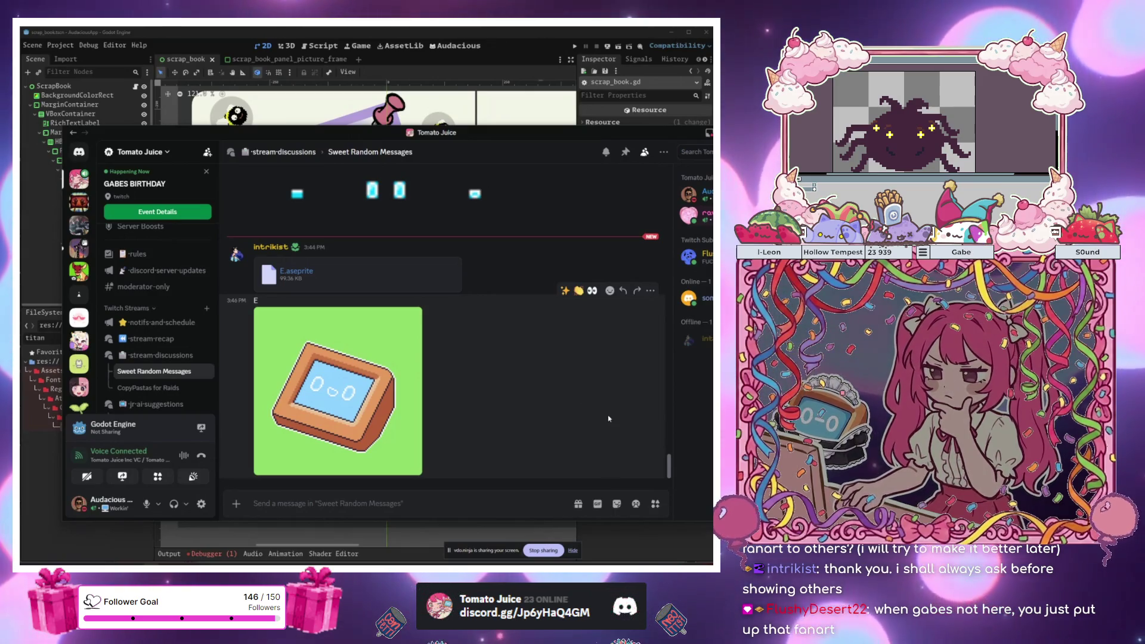
# Step: Scroll up and down through the Discord channel sidebar
pyautogui.scroll(4, 609, 418)
pyautogui.scroll(-4, 500, 386)
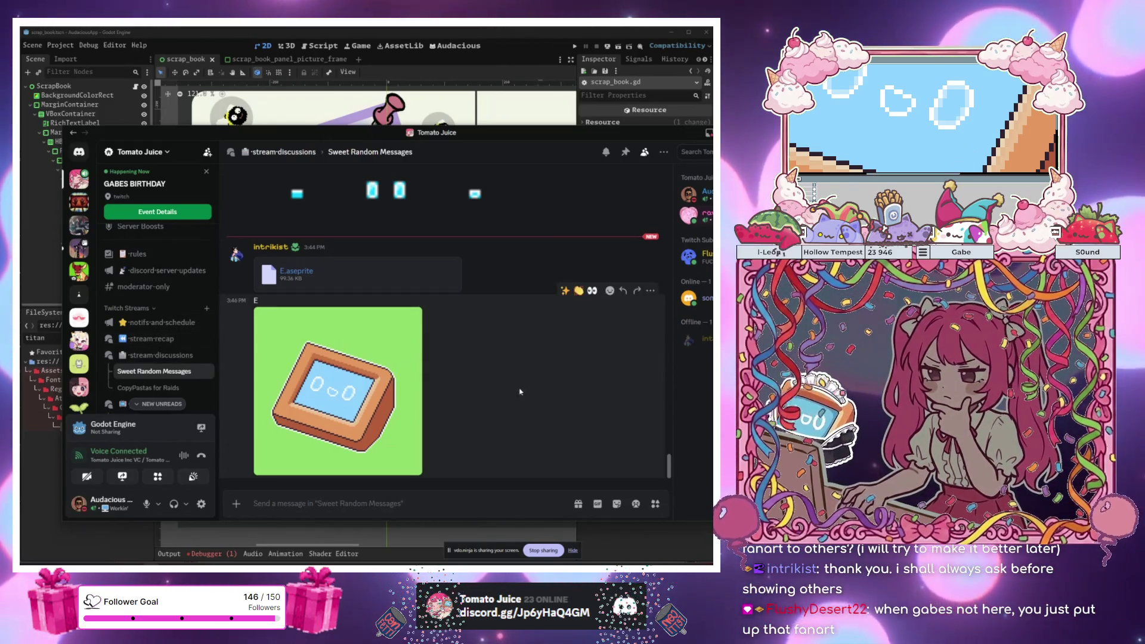
pyautogui.scroll(-1, 152, 325)
pyautogui.scroll(-5, 153, 325)
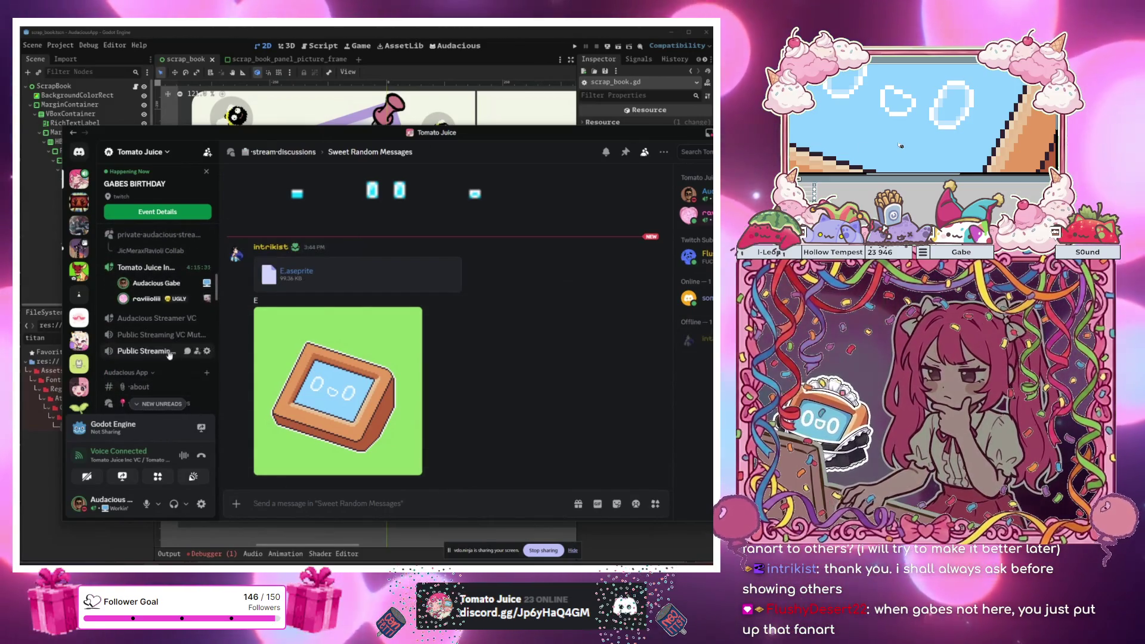
pyautogui.scroll(-5, 169, 356)
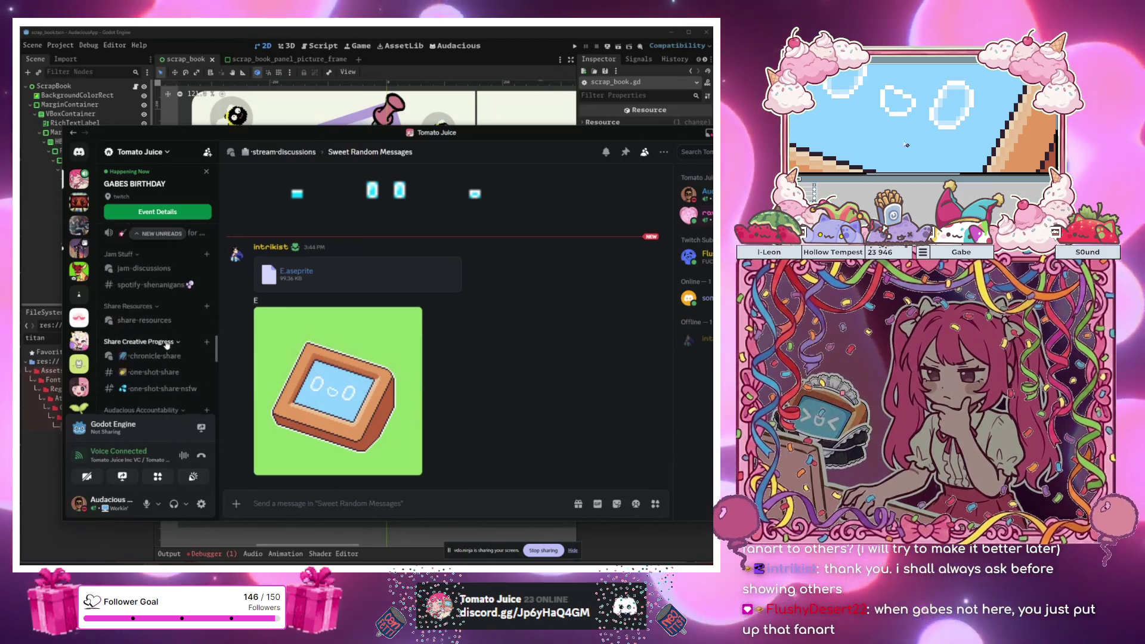
pyautogui.scroll(5, 167, 345)
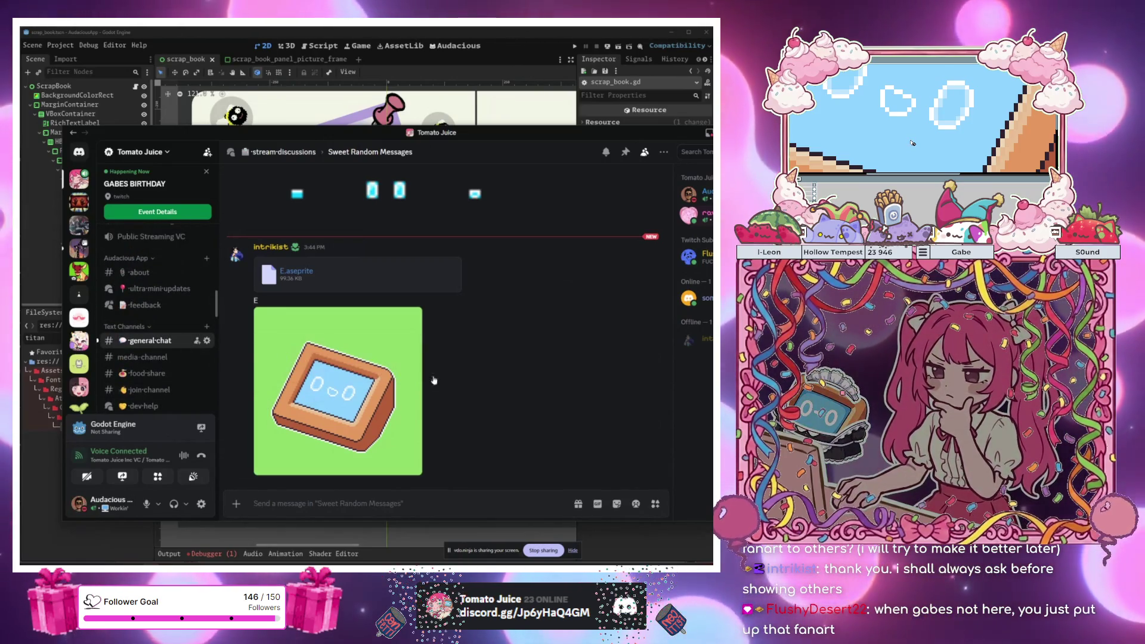
# Step: Jump to #general-chat to view the birthday card posts, then return to Sweet Random Messages
pyautogui.hotkey('alt', 'Left')
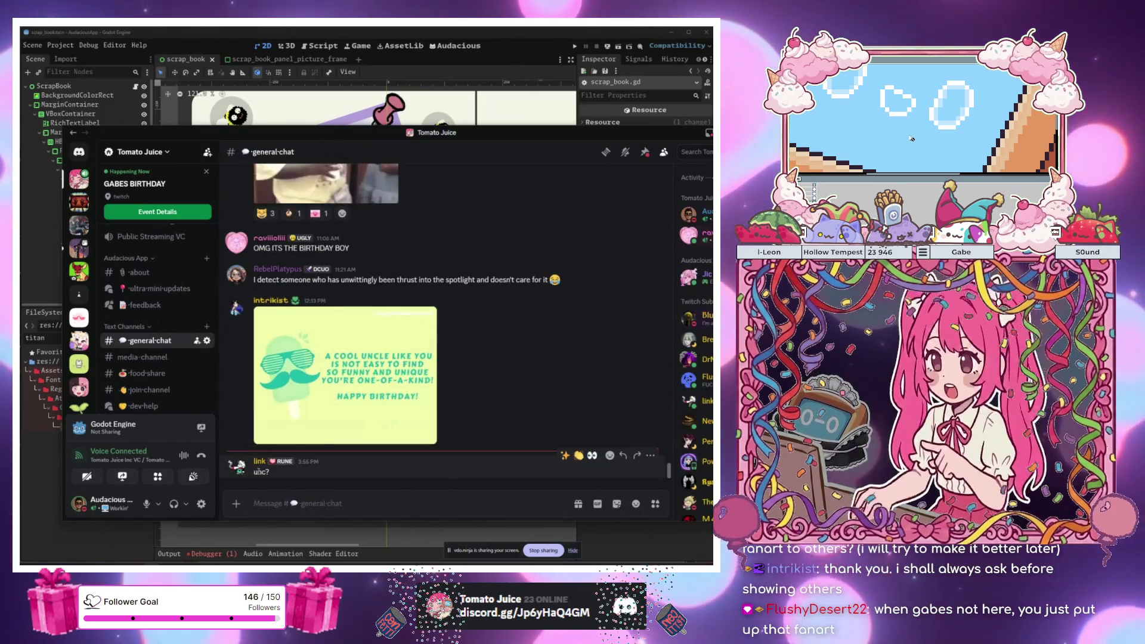
pyautogui.scroll(-5, 155, 397)
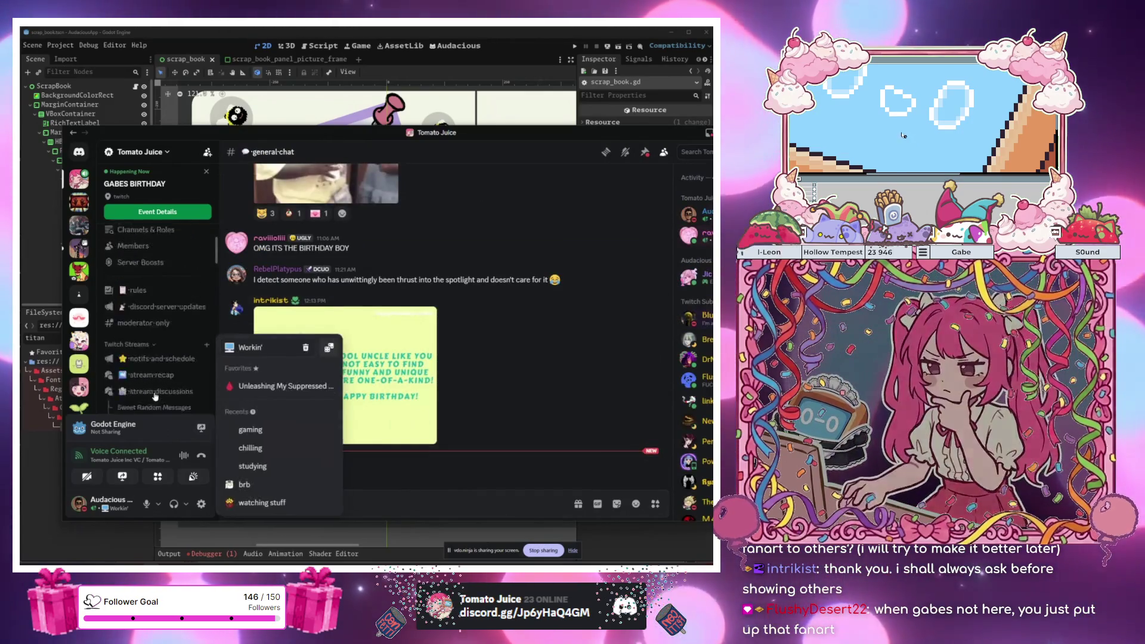
pyautogui.scroll(3, 155, 396)
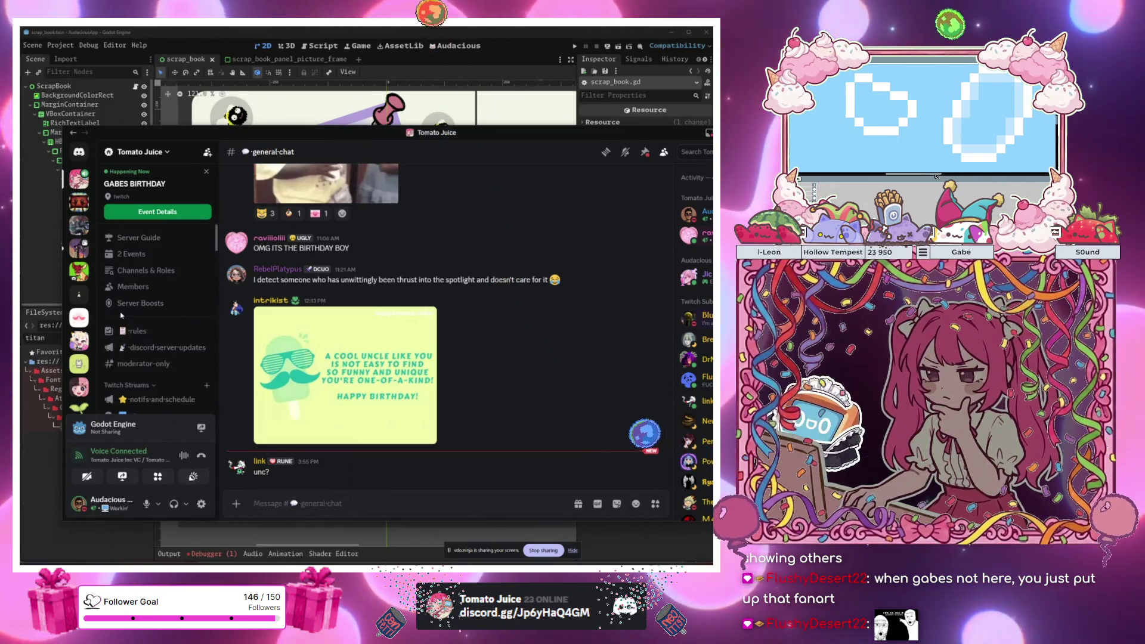
pyautogui.scroll(-3, 149, 322)
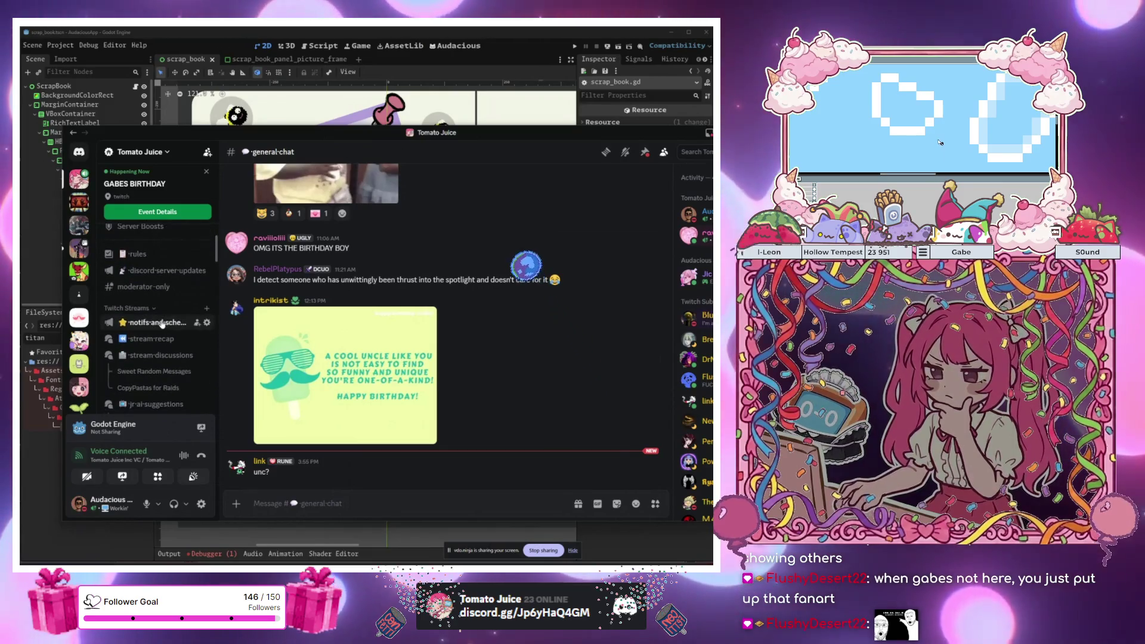
pyautogui.scroll(-1, 162, 329)
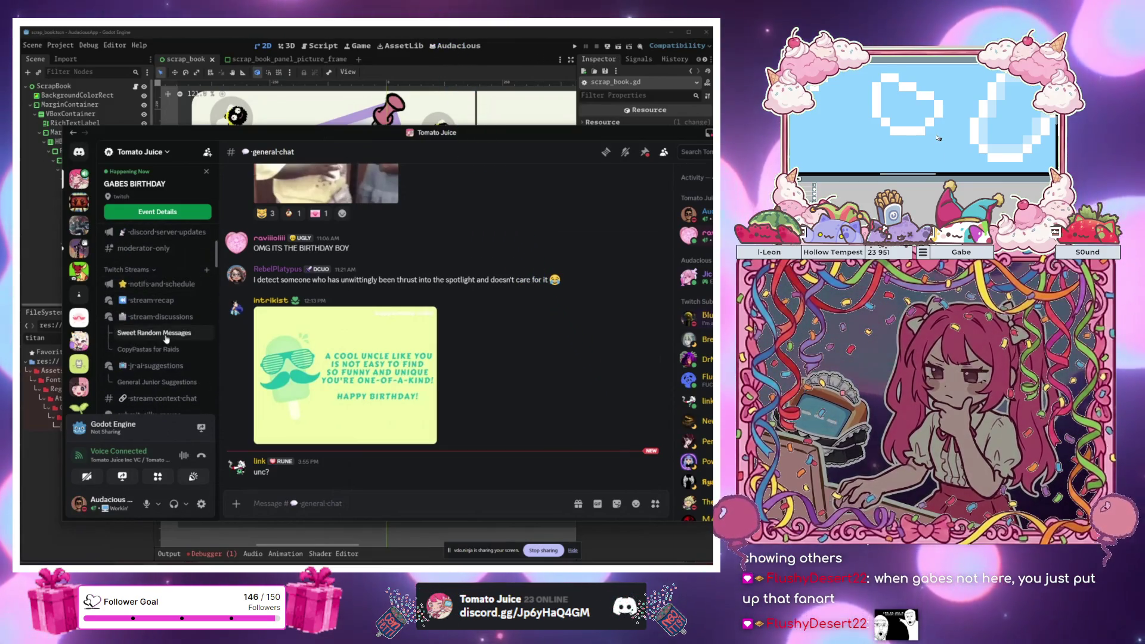
pyautogui.click(166, 335)
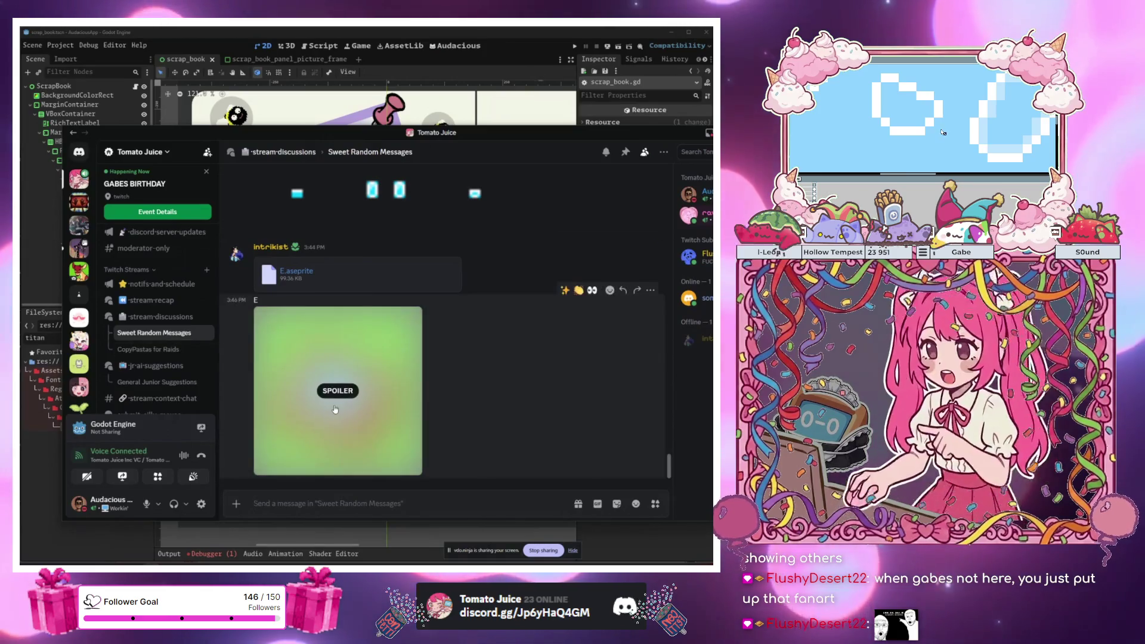
# Step: Reveal the spoilered green pixel-art monitor image, scroll the chat, and switch to Aseprite
pyautogui.click(335, 409)
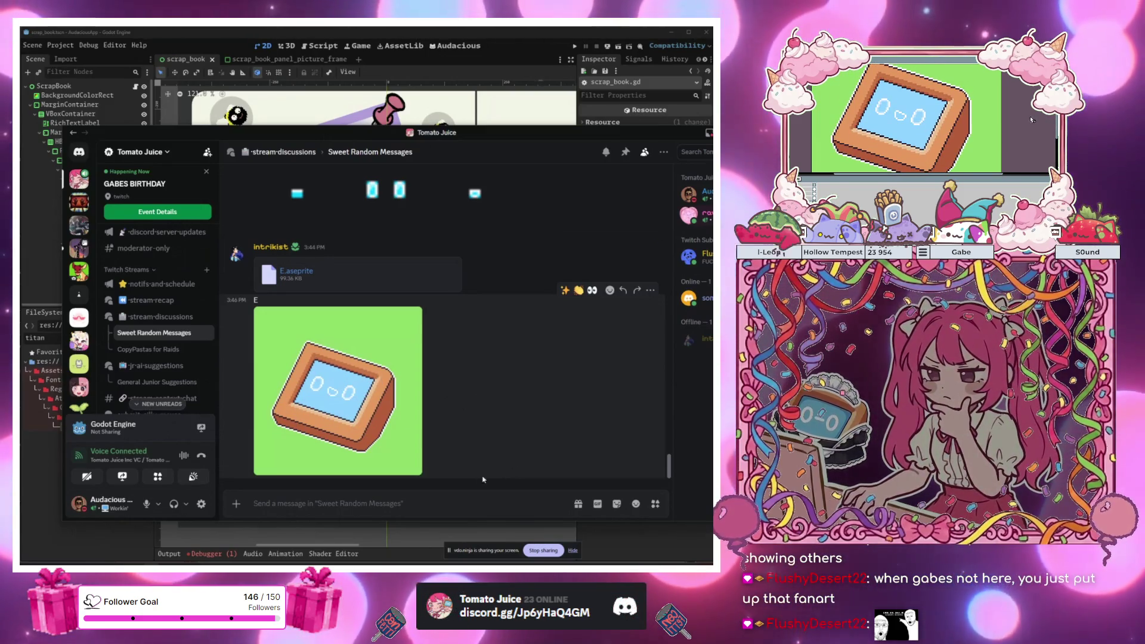
pyautogui.scroll(-10, 127, 352)
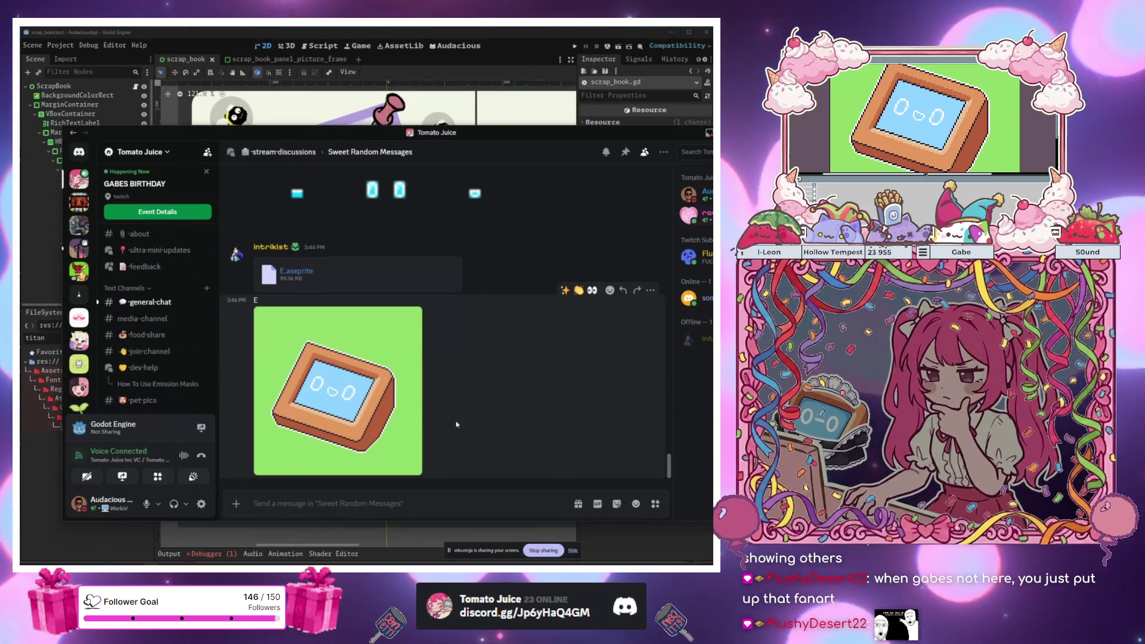
pyautogui.scroll(5, 457, 425)
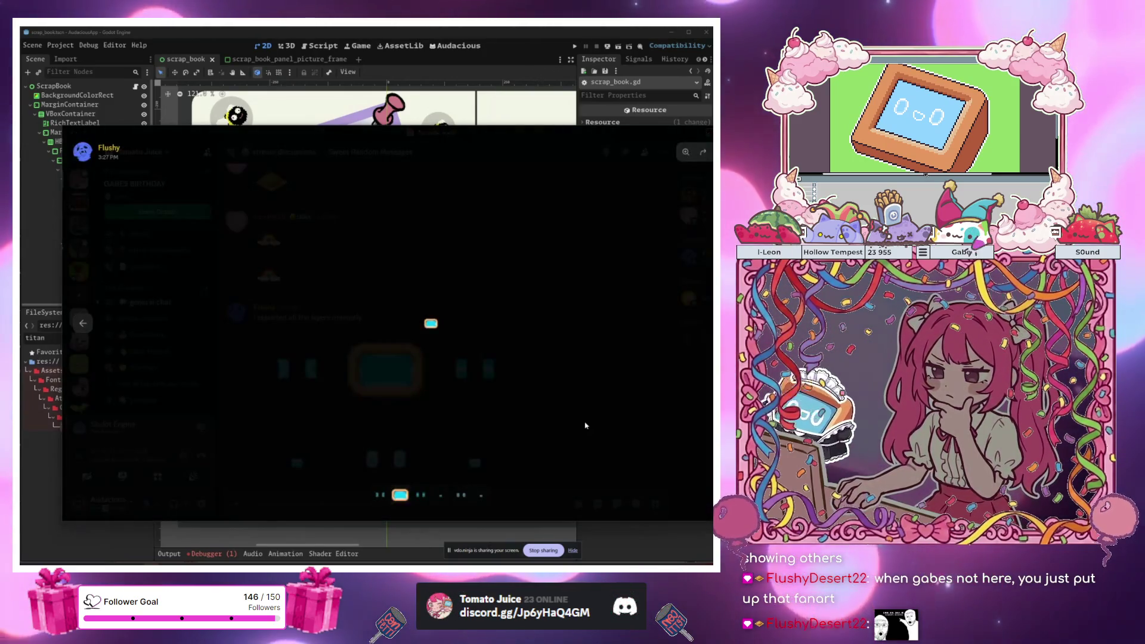
pyautogui.scroll(-5, 597, 412)
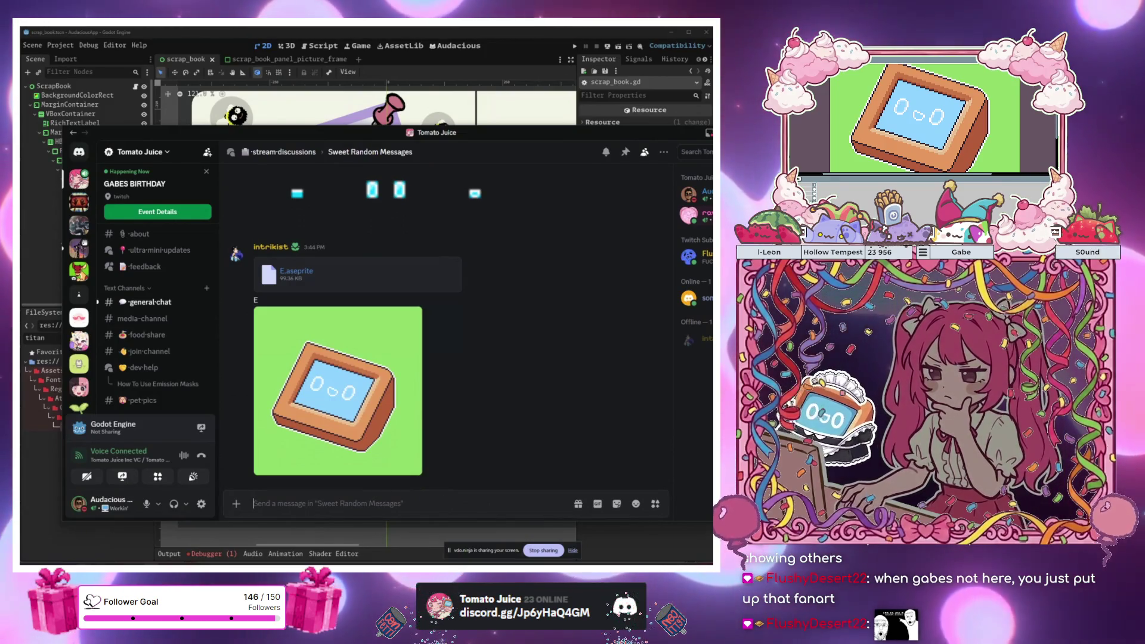
pyautogui.moveTo(155, 564)
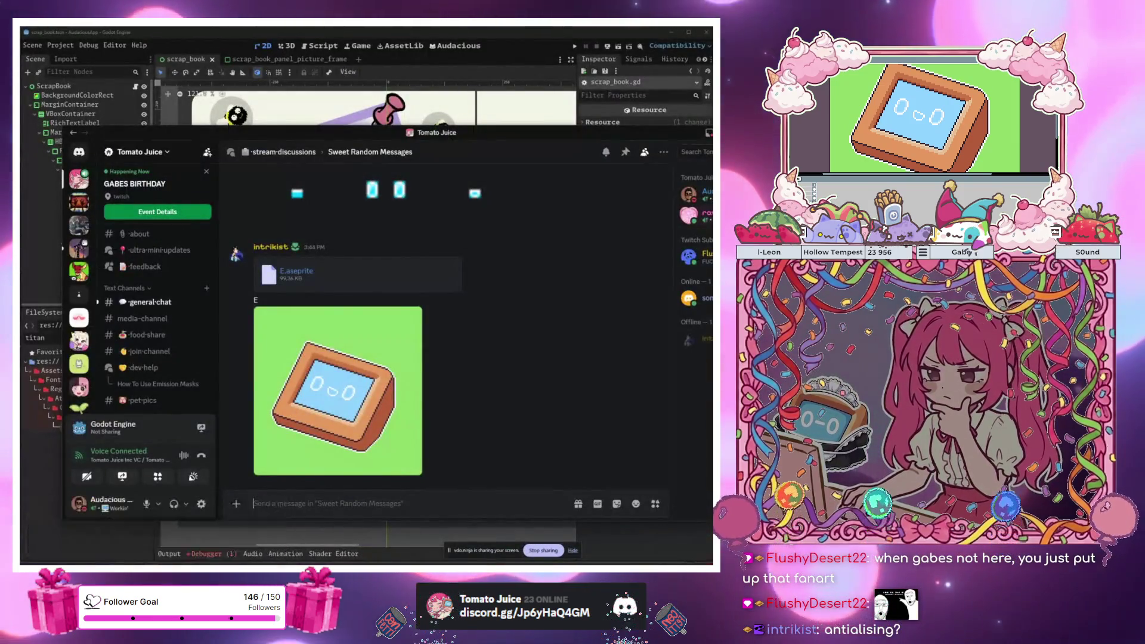
pyautogui.hotkey('alt', 'Tab')
# Step: Show Aseprite's Open Recent submenu from the File menu
pyautogui.click(123, 78)
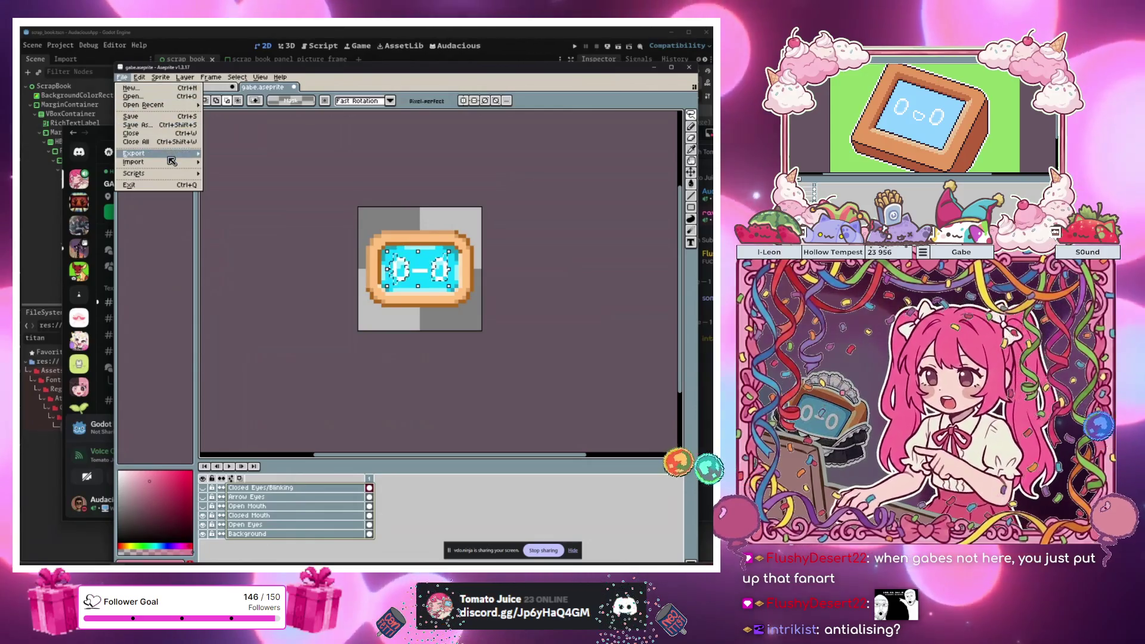
pyautogui.moveTo(170, 156)
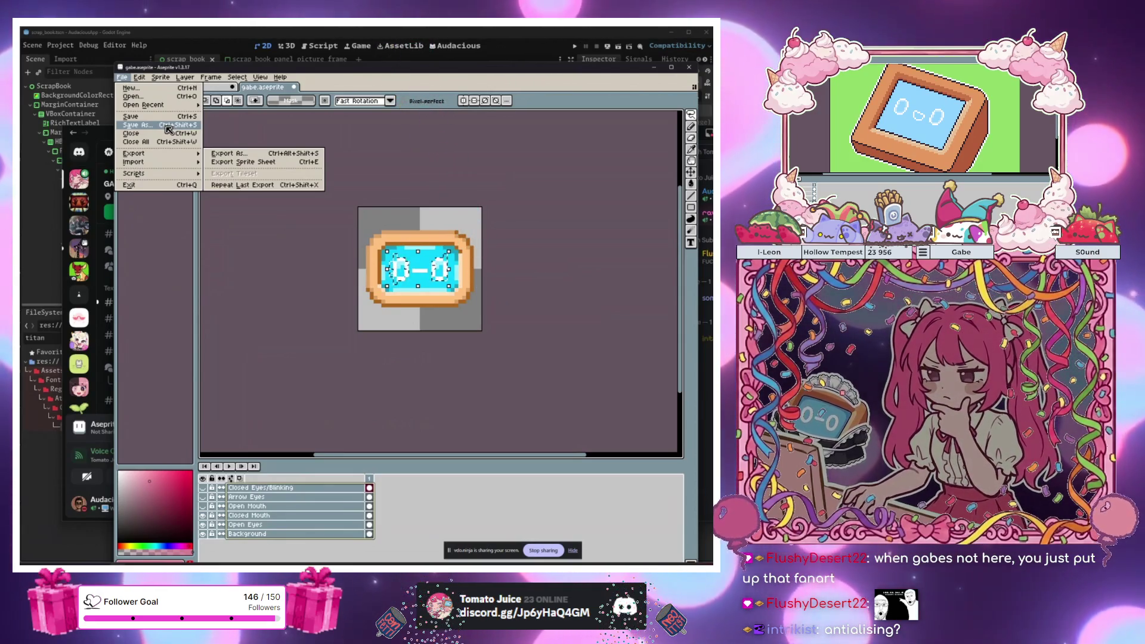
pyautogui.moveTo(160, 105)
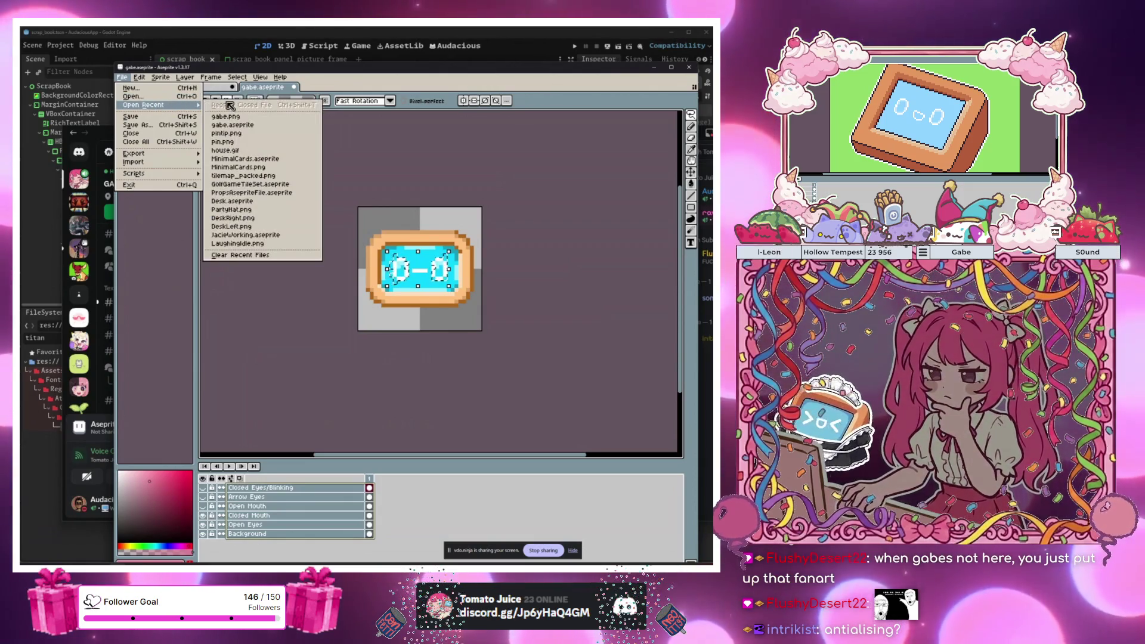
# Step: Browse the Open dialog to Documents > Pixel Art > Pixel Art 2.0 > AsepriteFiles
pyautogui.click(188, 97)
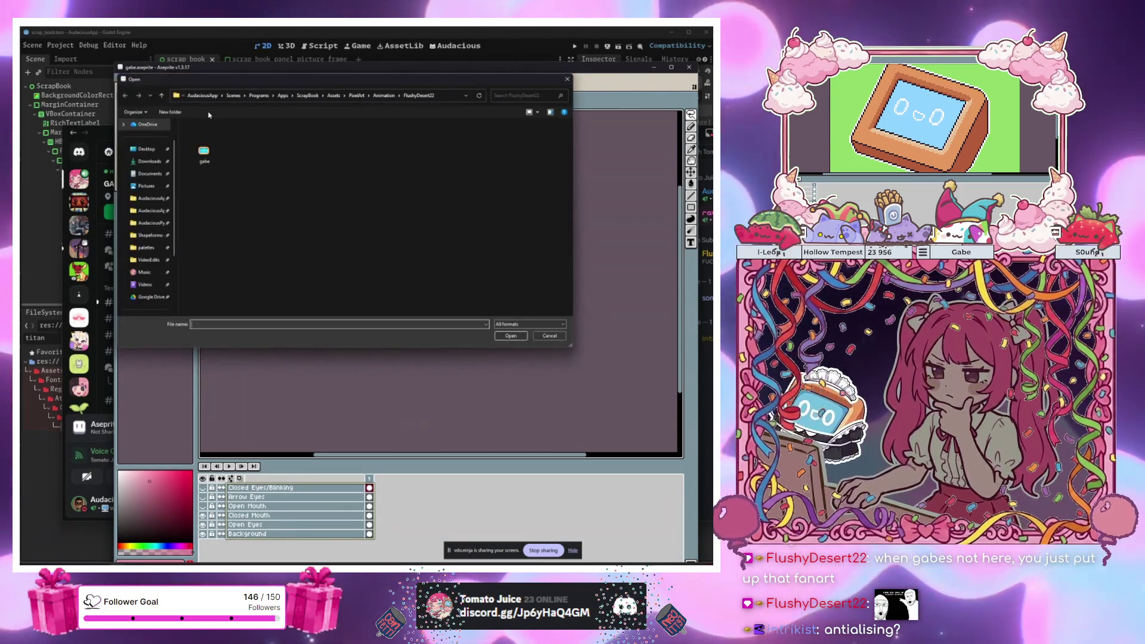
pyautogui.click(149, 173)
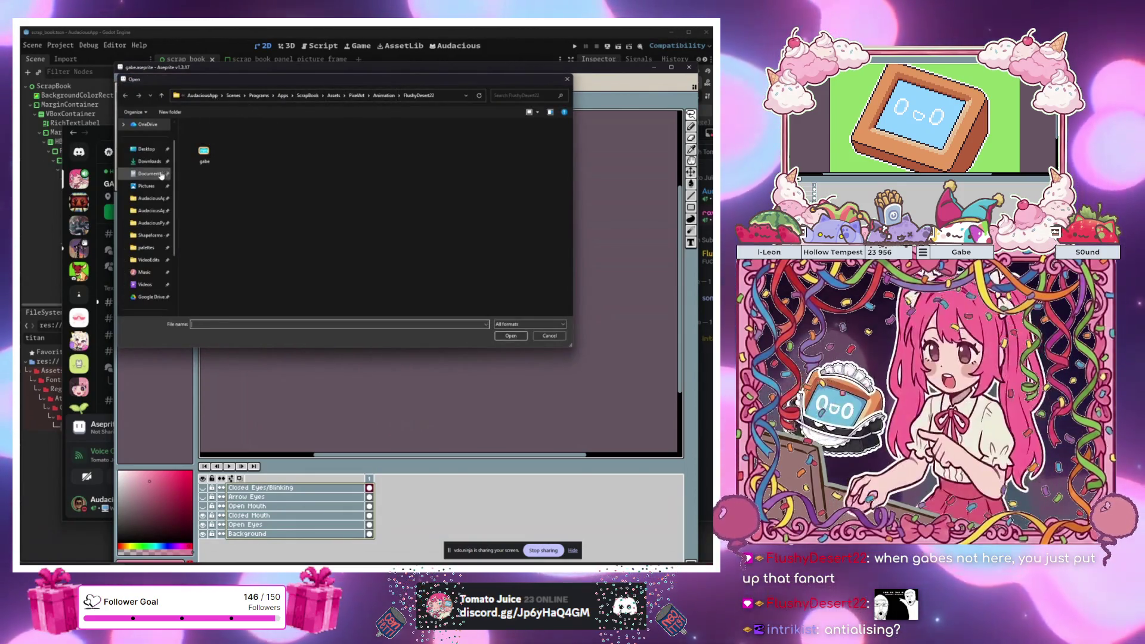
pyautogui.scroll(-3, 218, 191)
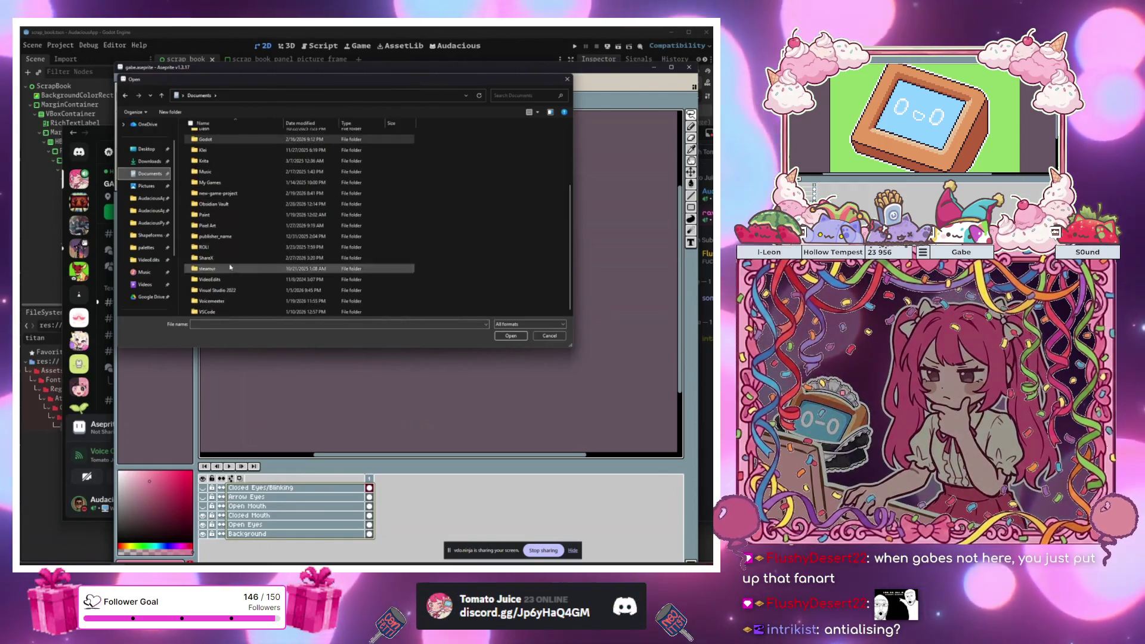
pyautogui.doubleClick(225, 228)
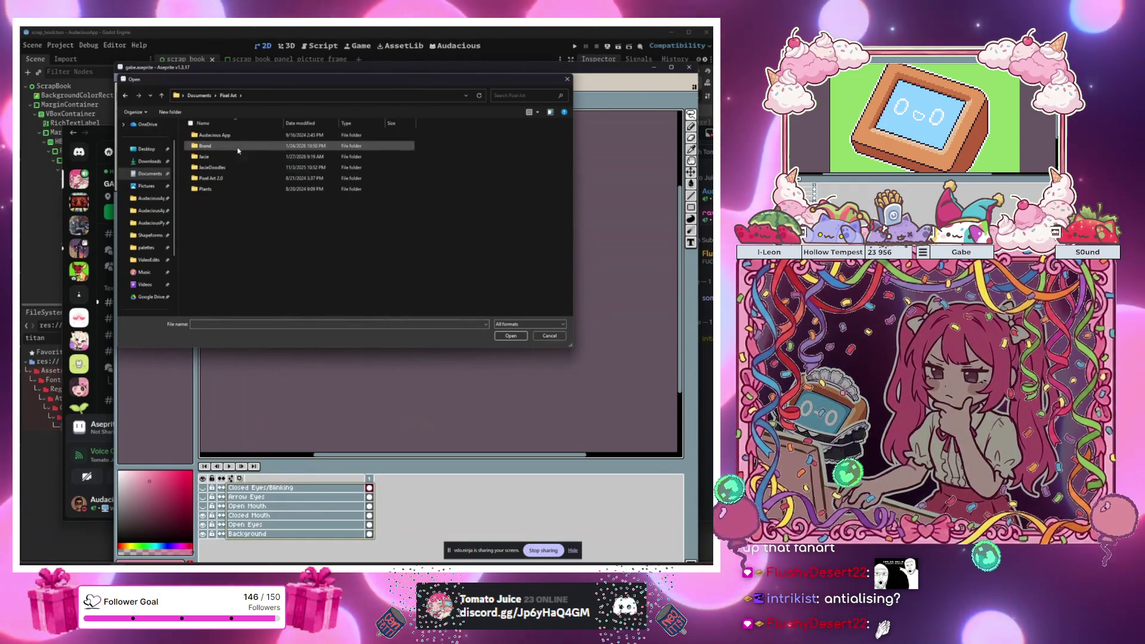
pyautogui.doubleClick(214, 178)
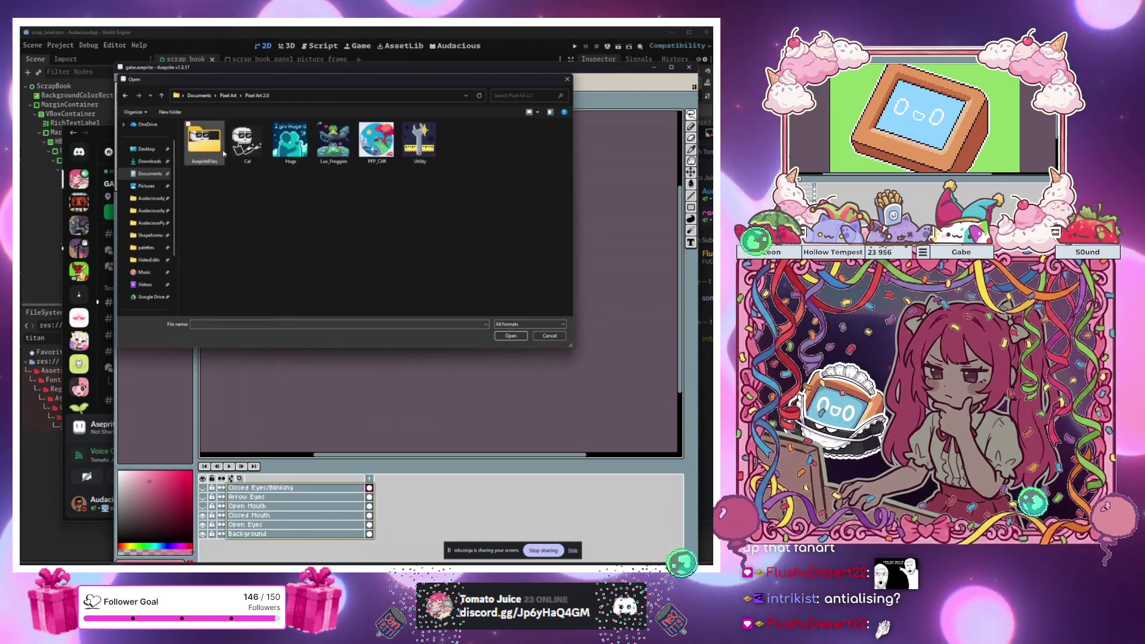
pyautogui.doubleClick(218, 147)
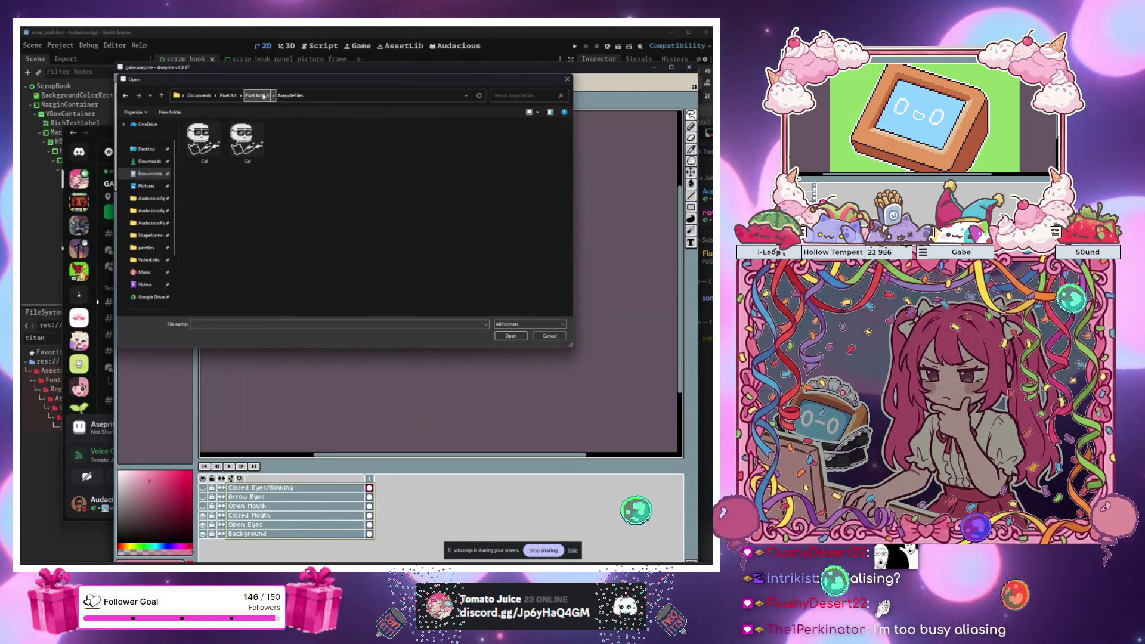
# Step: Go back to Pixel Art and open TeemoAudacious.aseprite from Audacious App > Teemo
pyautogui.click(256, 96)
pyautogui.click(228, 96)
pyautogui.doubleClick(220, 137)
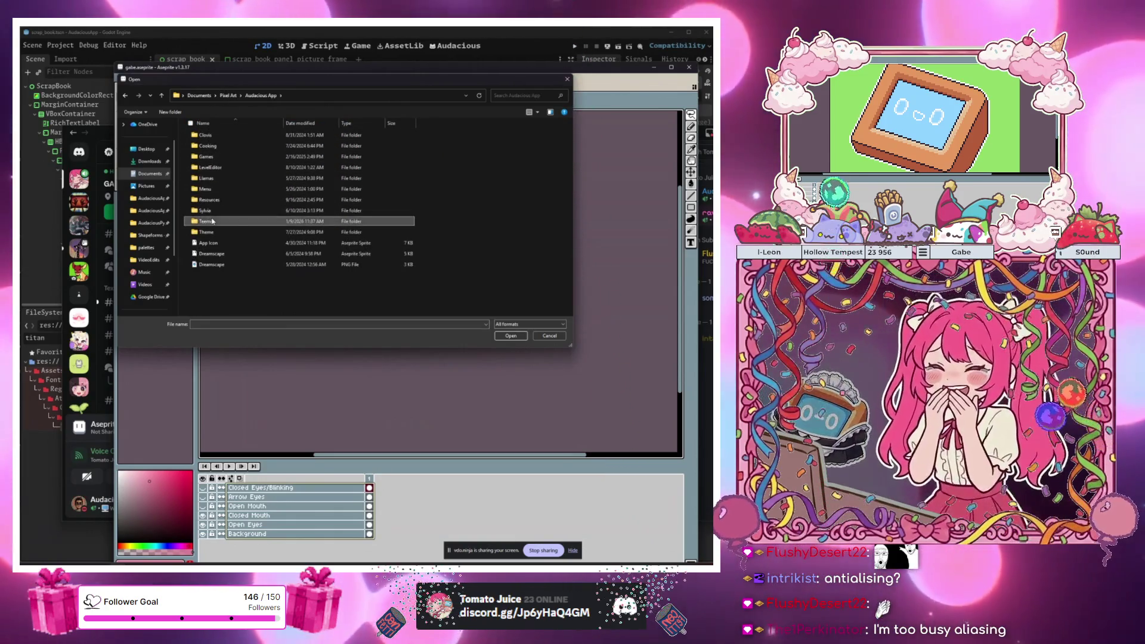
pyautogui.doubleClick(215, 221)
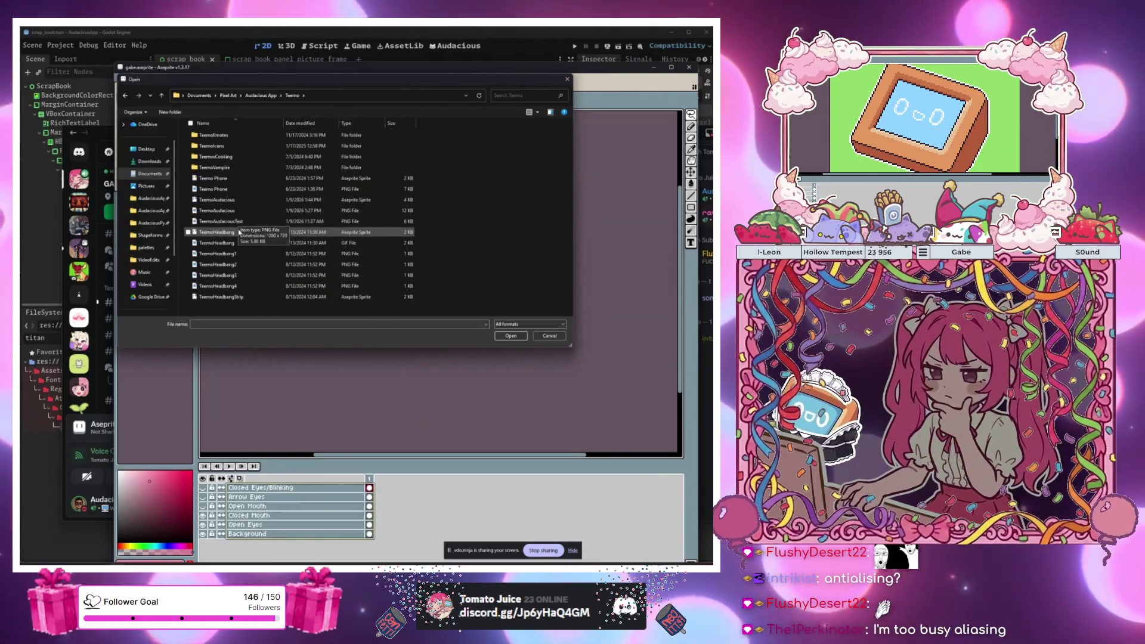
pyautogui.doubleClick(239, 200)
pyautogui.scroll(4, 463, 219)
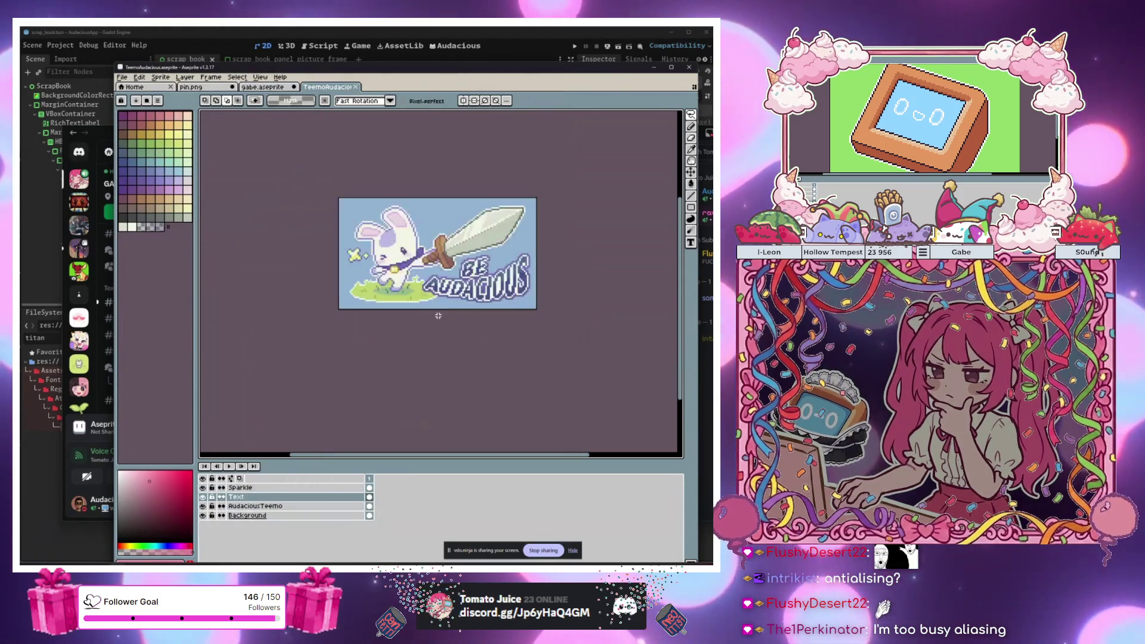
pyautogui.scroll(-3, 463, 218)
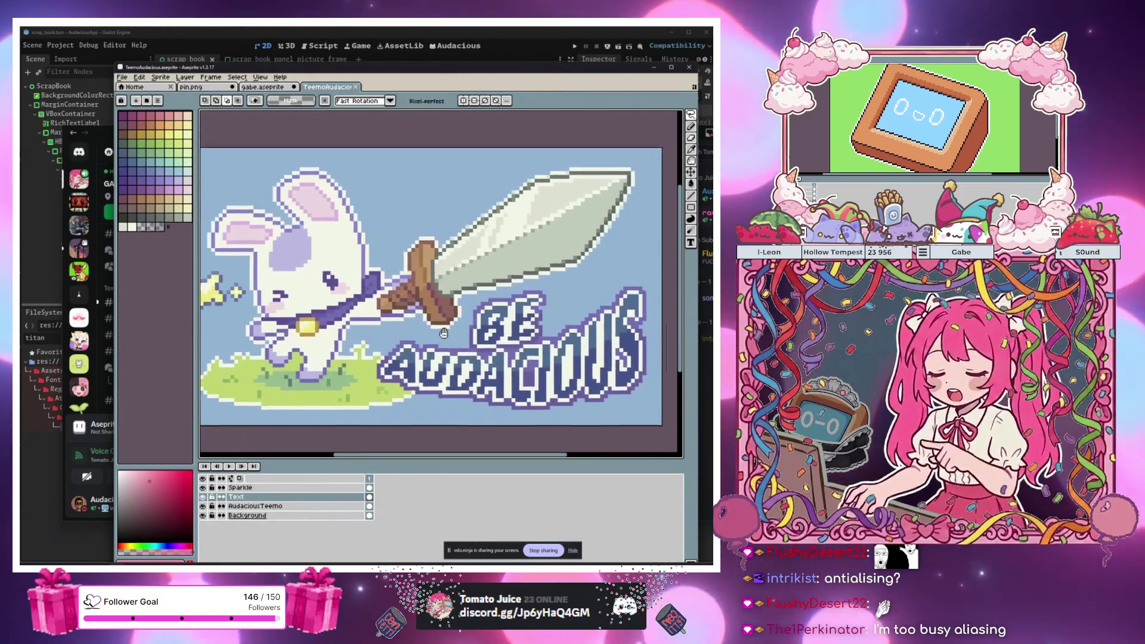
pyautogui.scroll(4, 584, 296)
pyautogui.scroll(-3, 583, 297)
pyautogui.scroll(6, 393, 239)
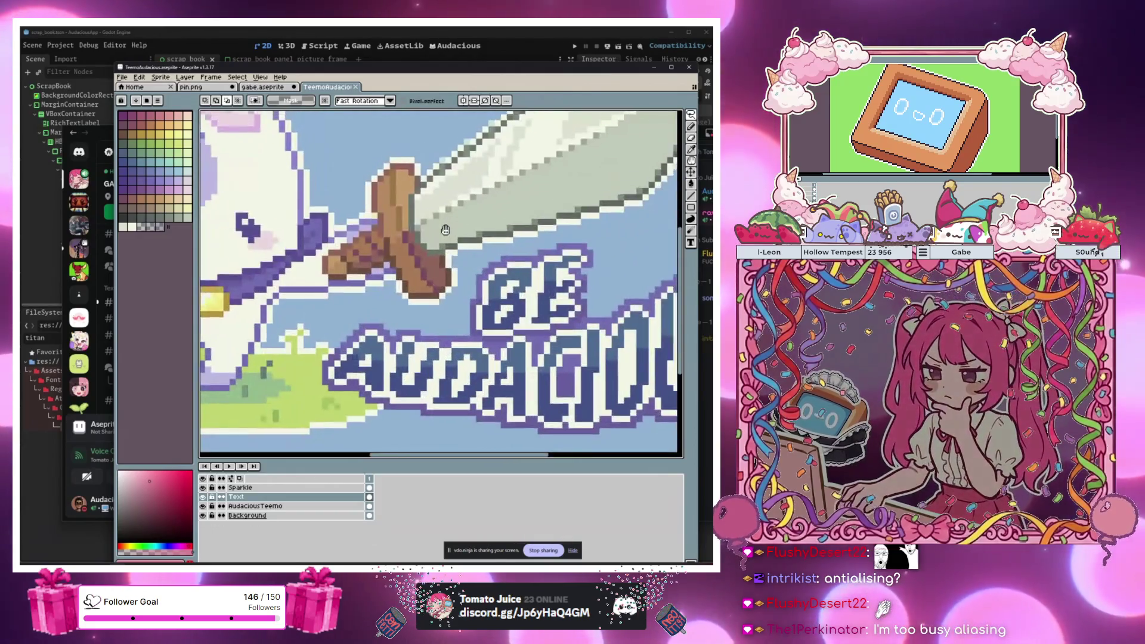
pyautogui.scroll(-3, 393, 238)
pyautogui.scroll(3, 323, 298)
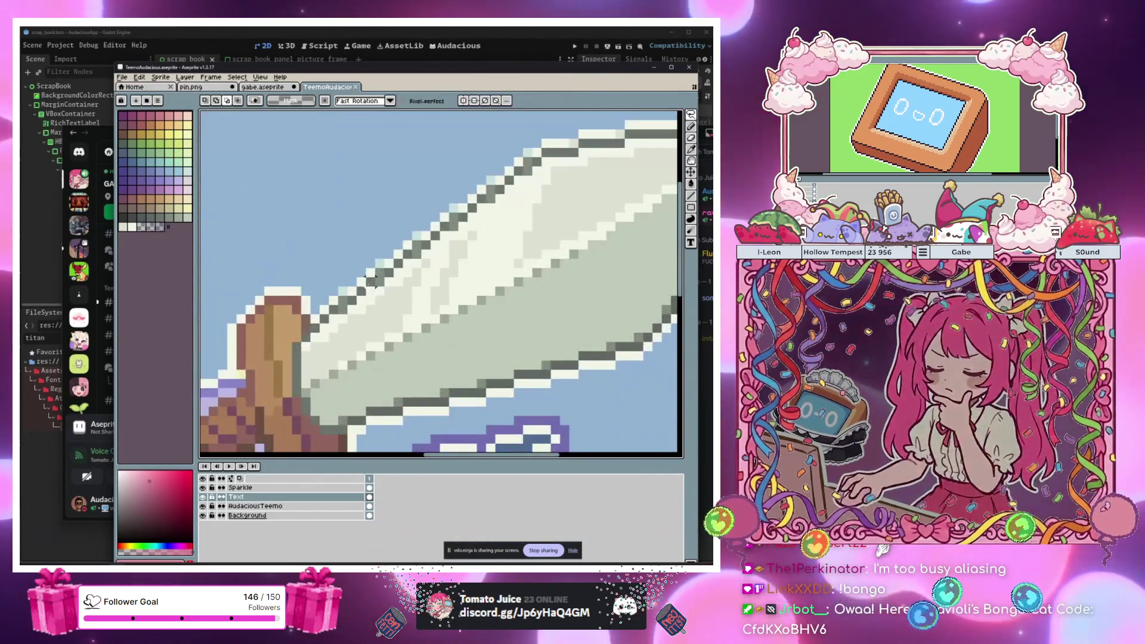
pyautogui.scroll(-4, 320, 294)
pyautogui.scroll(1, 461, 281)
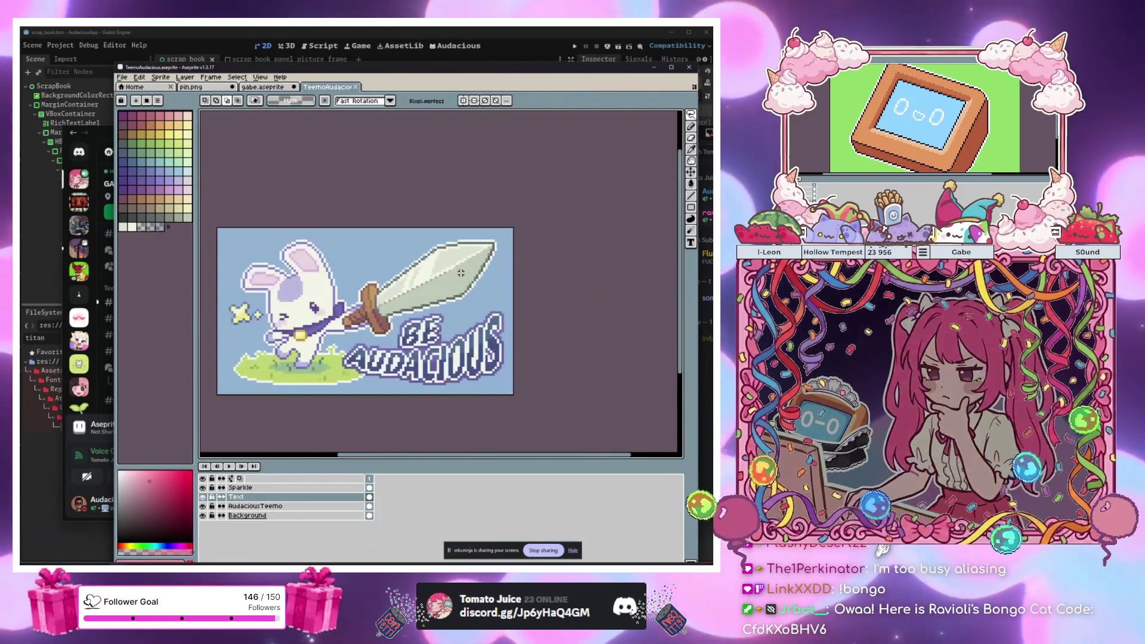
pyautogui.scroll(1, 461, 282)
pyautogui.scroll(-1, 508, 351)
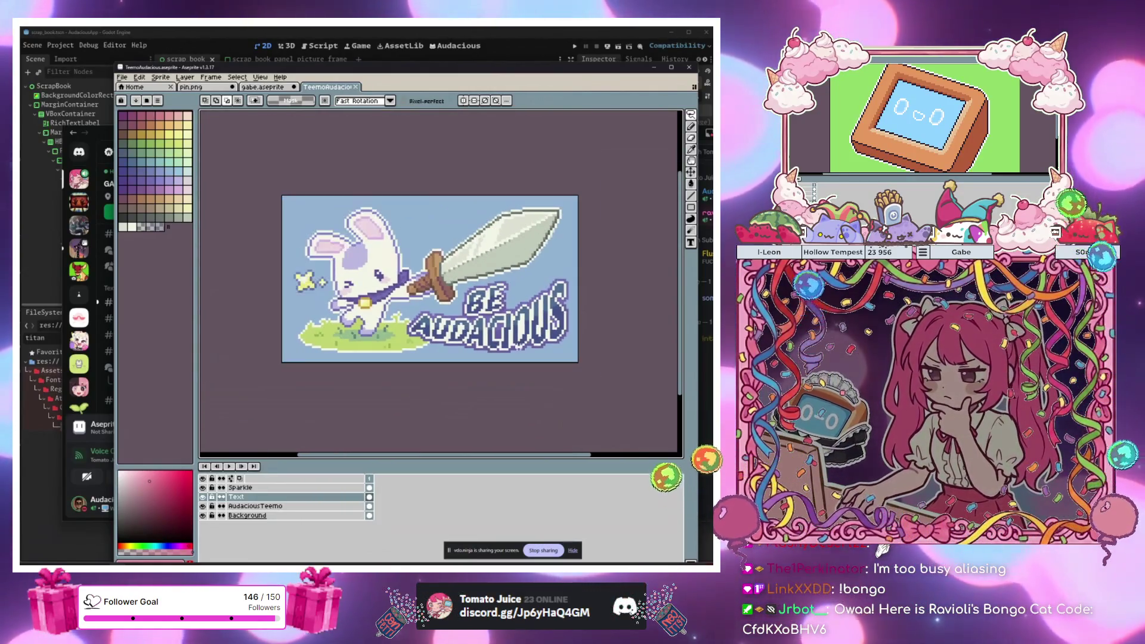
pyautogui.scroll(1, 507, 350)
pyautogui.scroll(-1, 475, 357)
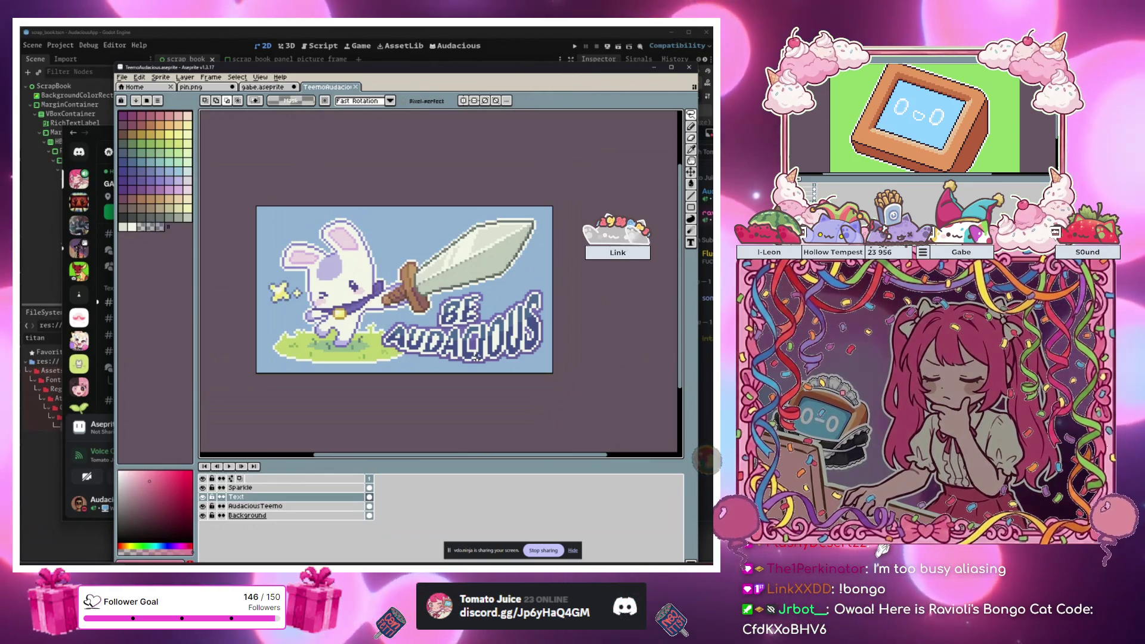
pyautogui.scroll(8, 507, 271)
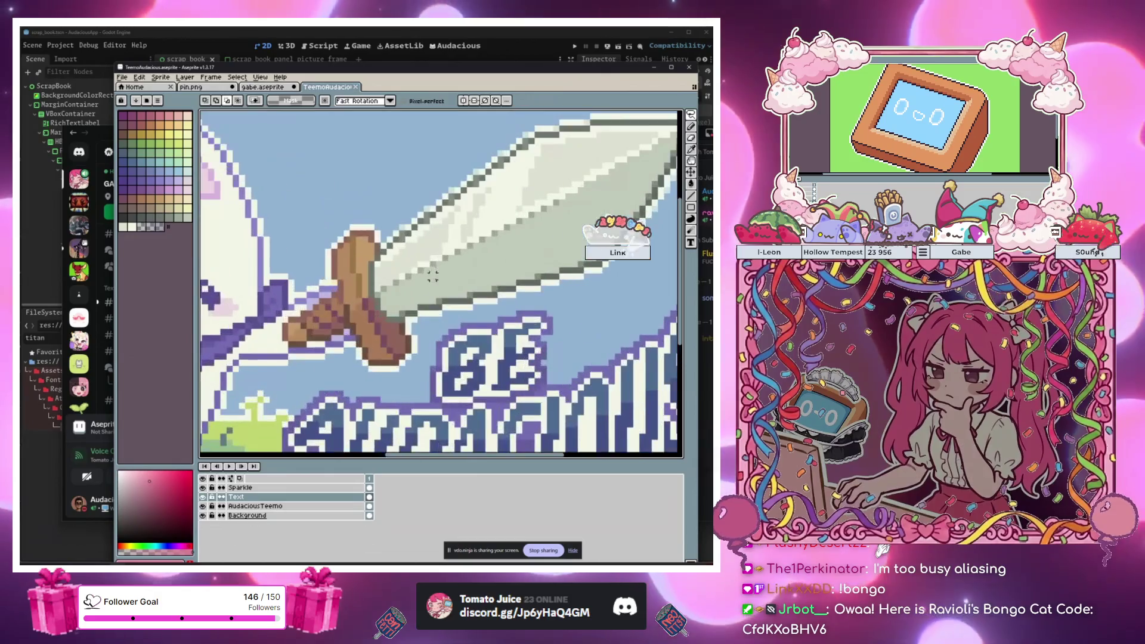
pyautogui.scroll(-8, 404, 298)
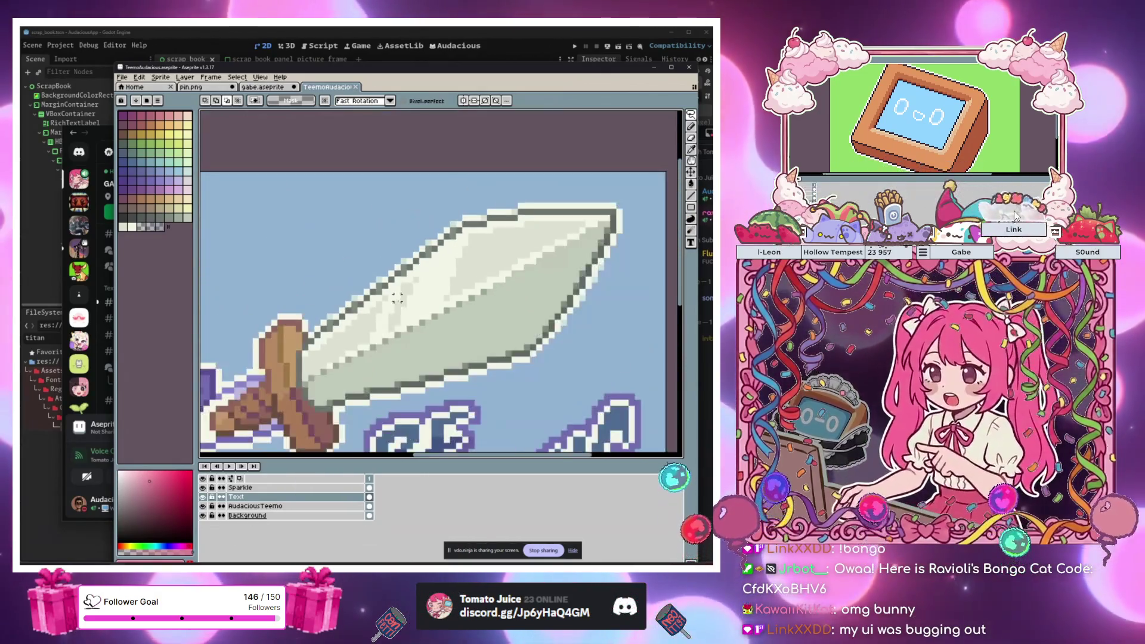
pyautogui.moveTo(503, 262); pyautogui.dragTo(467, 251)
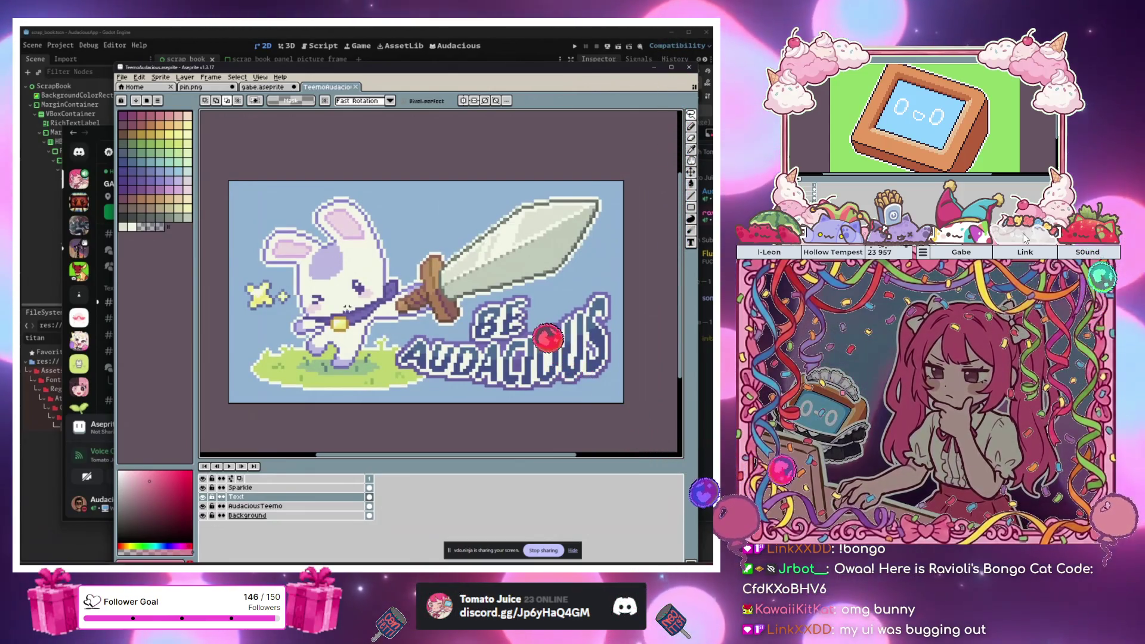
pyautogui.moveTo(401, 311); pyautogui.dragTo(430, 309)
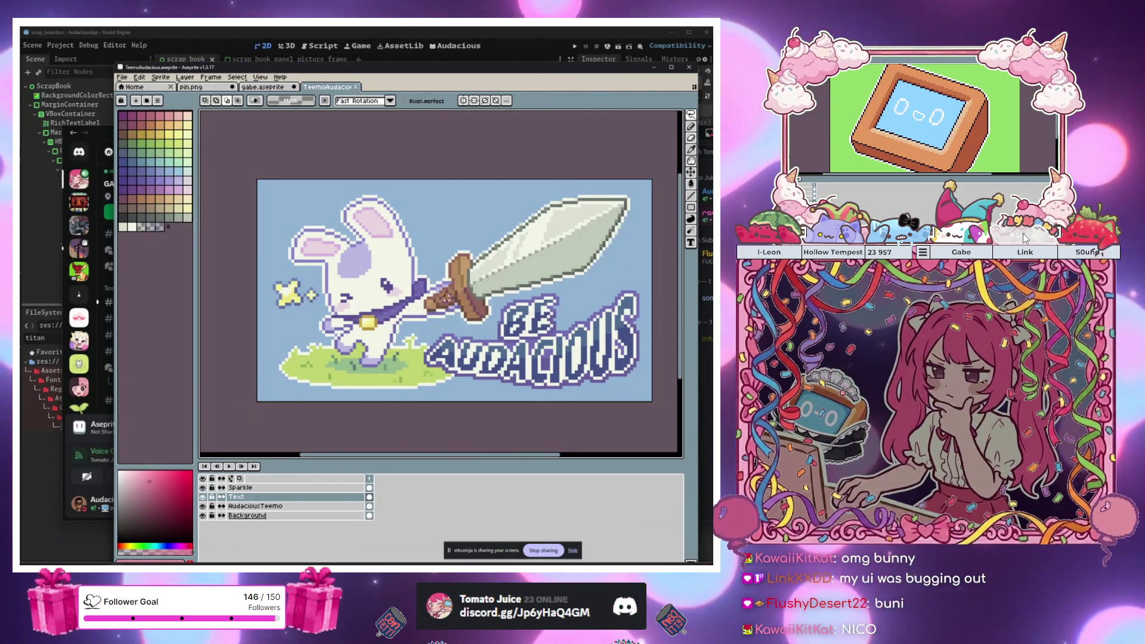
pyautogui.scroll(-1, 445, 297)
pyautogui.scroll(3, 446, 298)
pyautogui.scroll(-5, 401, 305)
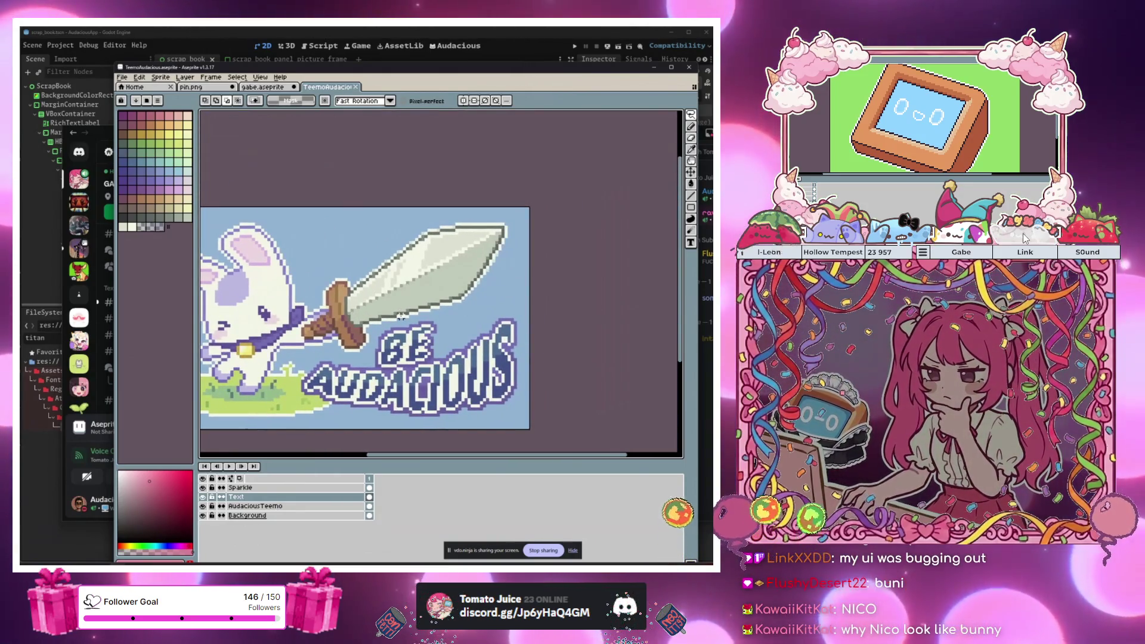
pyautogui.moveTo(401, 316); pyautogui.dragTo(500, 304)
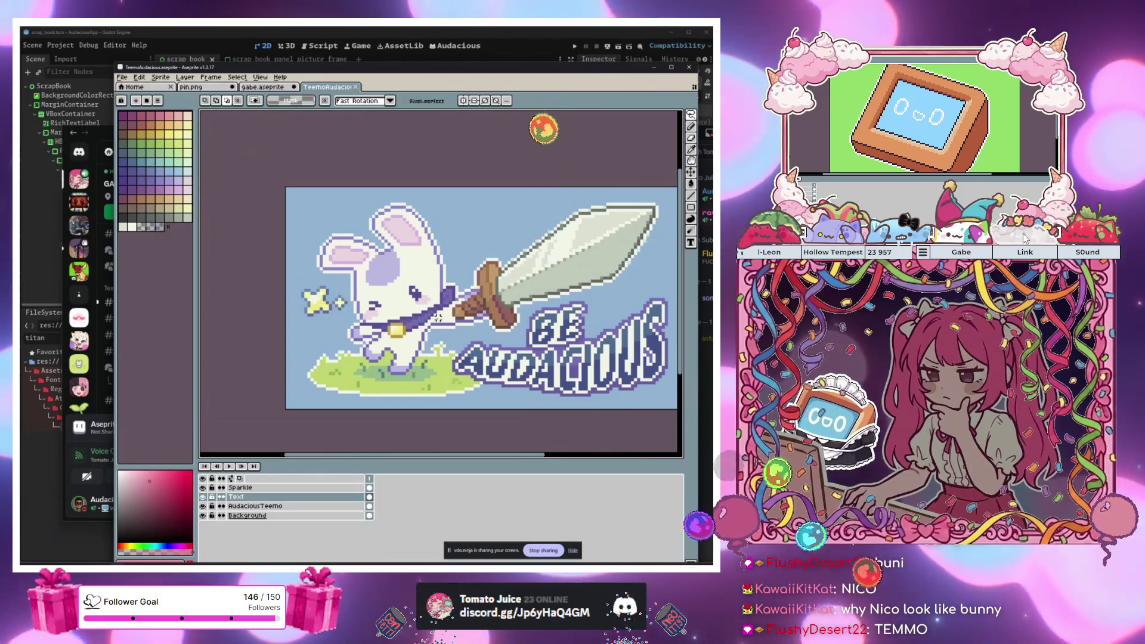
pyautogui.moveTo(442, 318)
pyautogui.mouseDown()
pyautogui.moveTo(347, 295)
pyautogui.moveTo(424, 300)
pyautogui.moveTo(413, 328)
pyautogui.mouseUp()
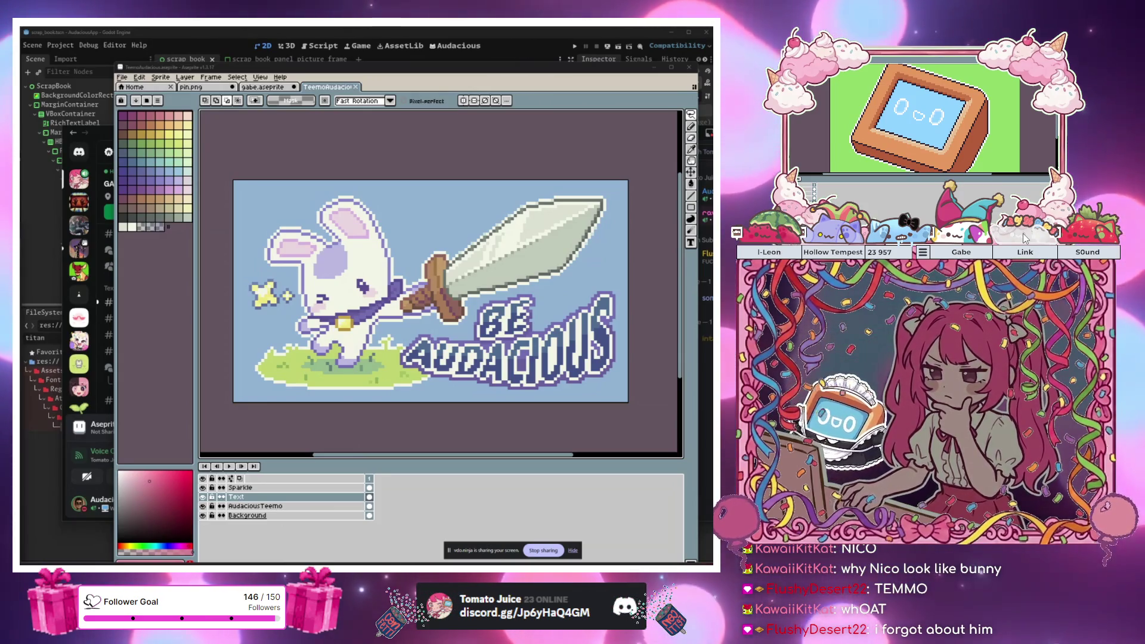
# Step: Scroll the artist's X profile down to the bunny island post and move Aseprite aside
pyautogui.hotkey('alt', 'Tab')
pyautogui.scroll(-15, 339, 257)
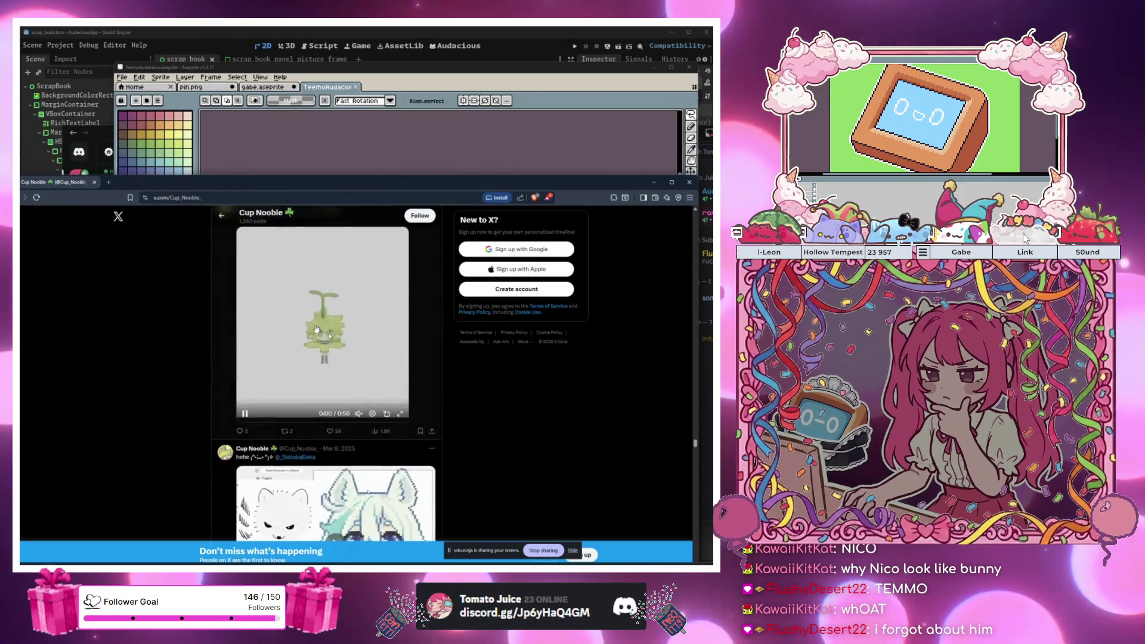
pyautogui.scroll(-15, 306, 336)
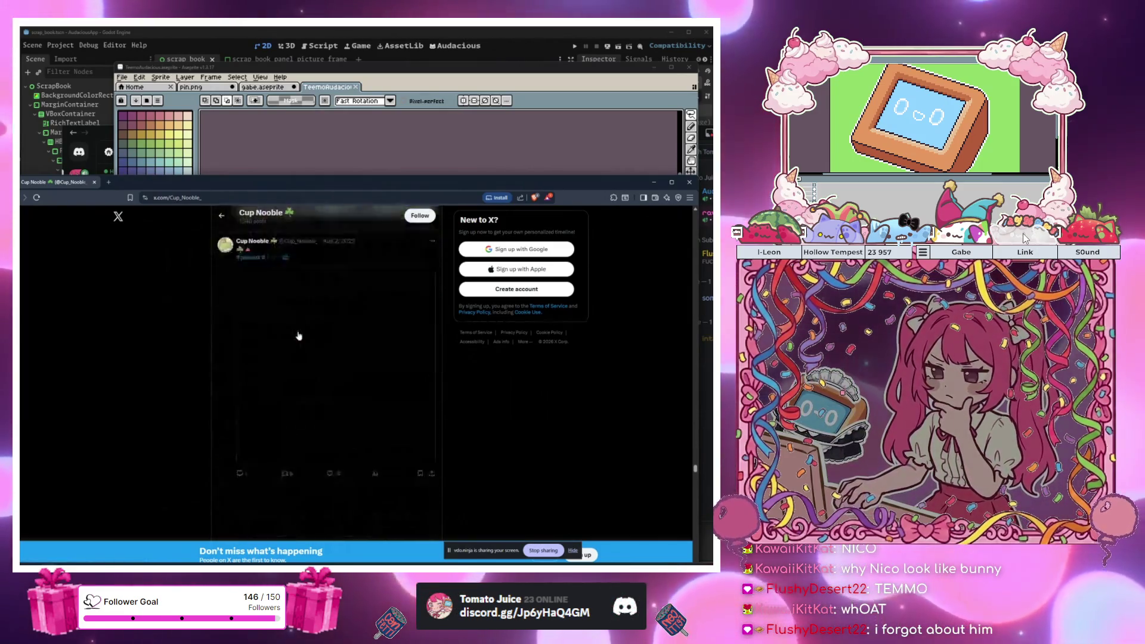
pyautogui.scroll(-2, 297, 336)
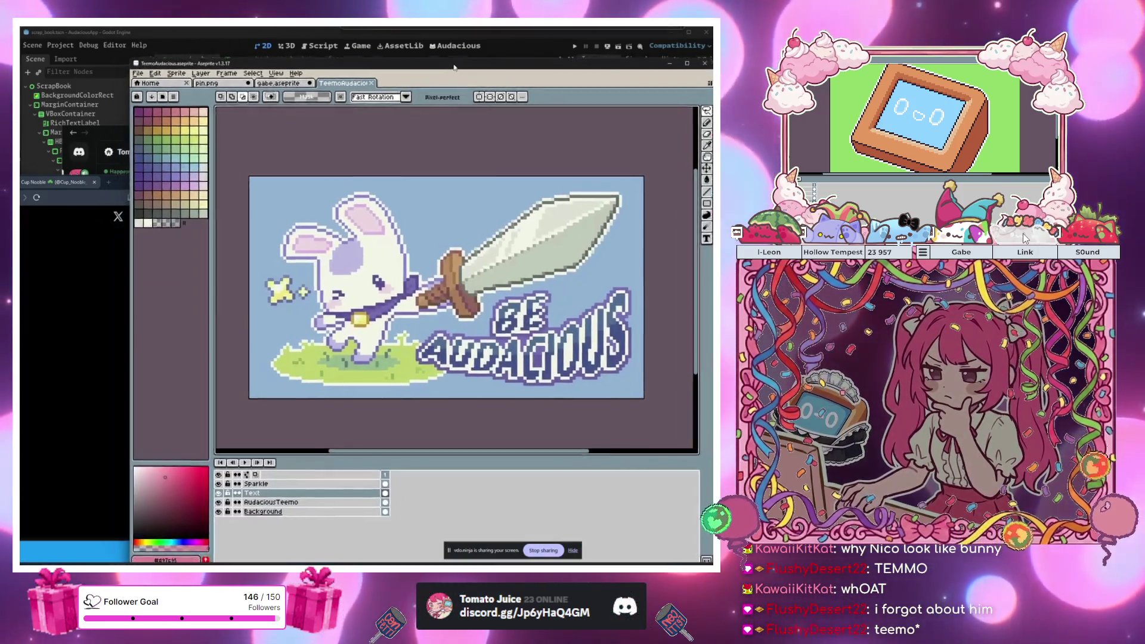
pyautogui.moveTo(454, 67)
pyautogui.mouseDown()
pyautogui.moveTo(710, 96)
pyautogui.moveTo(701, 136)
pyautogui.mouseUp()
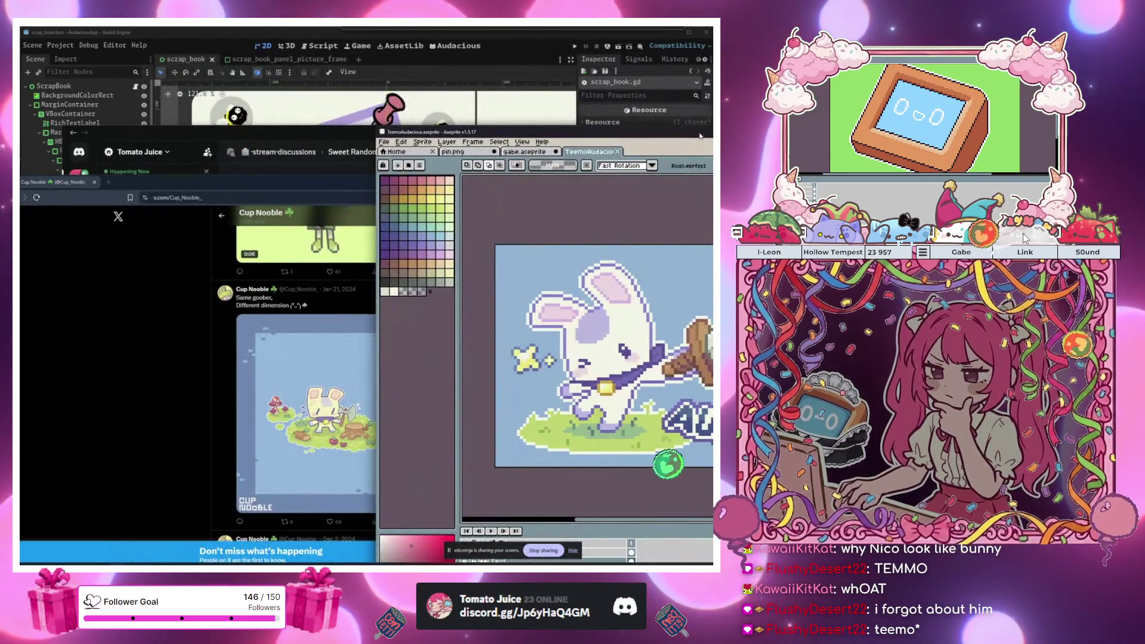
# Step: Reposition the browser and Aseprite windows so the TeemoAudacious artwork sits beside the X feed
pyautogui.moveTo(309, 180); pyautogui.dragTo(242, 147)
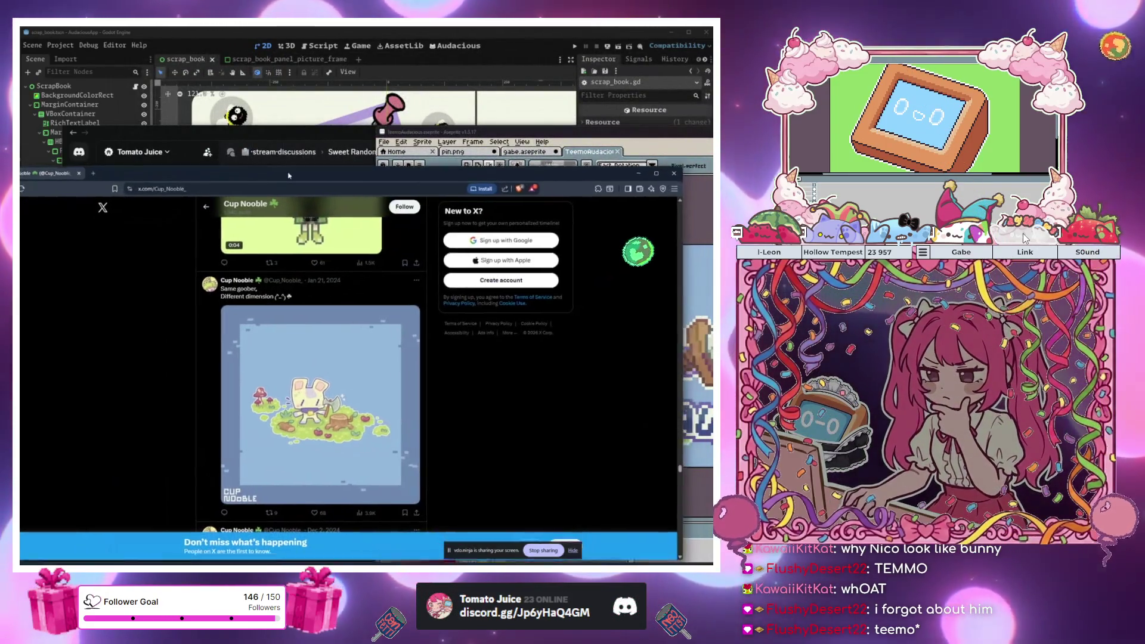
pyautogui.click(689, 137)
pyautogui.moveTo(689, 136); pyautogui.dragTo(669, 138)
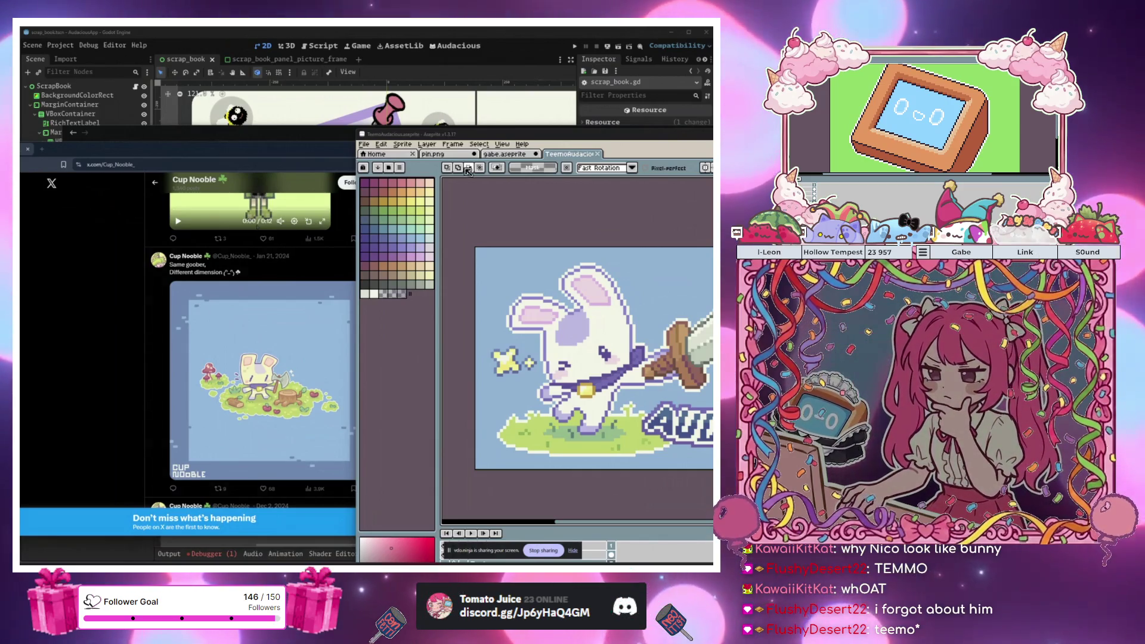
pyautogui.hotkey('alt', 'Tab')
pyautogui.hotkey('alt', 'Tab')
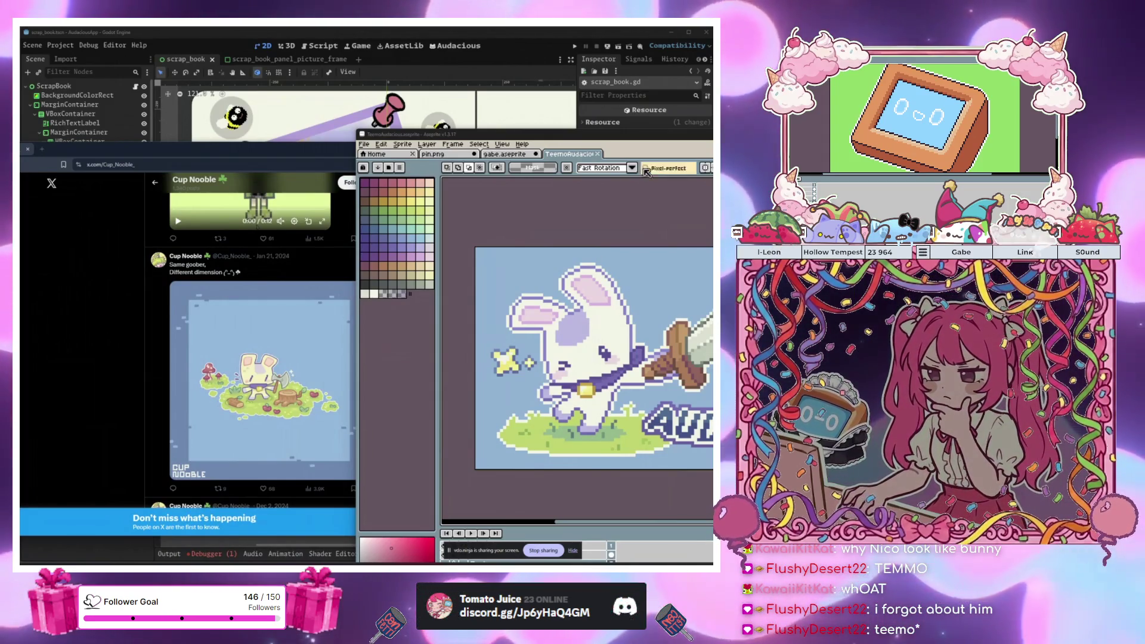
pyautogui.moveTo(643, 136)
pyautogui.mouseDown()
pyautogui.moveTo(590, 117)
pyautogui.moveTo(707, 128)
pyautogui.moveTo(355, 99)
pyautogui.mouseUp()
# Step: Zoom and pan the BE AUDACIOUS artwork to fit, then return to the gabe.aseprite tab
pyautogui.scroll(-3, 358, 310)
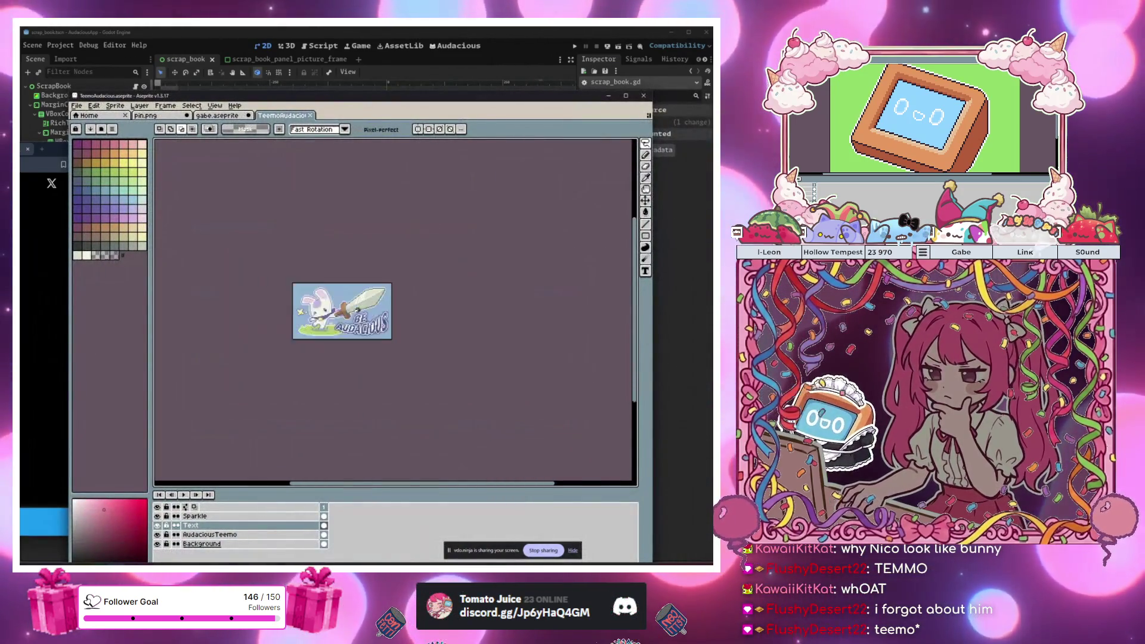
pyautogui.scroll(3, 357, 309)
pyautogui.scroll(-1, 357, 309)
pyautogui.scroll(2, 417, 313)
pyautogui.scroll(2, 450, 313)
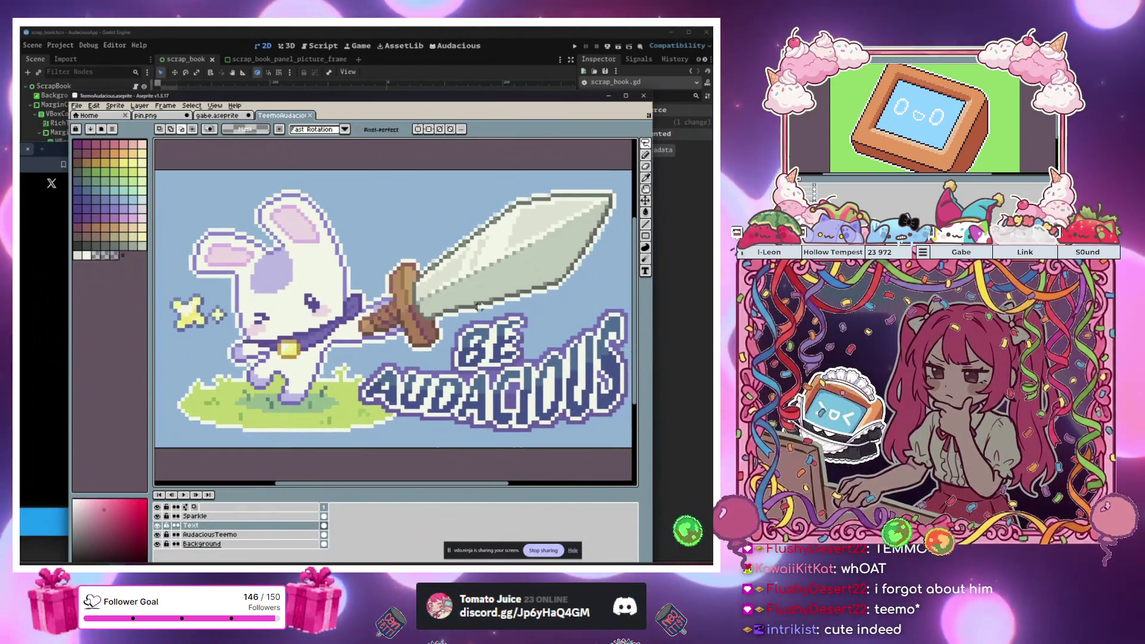
pyautogui.scroll(-1, 480, 306)
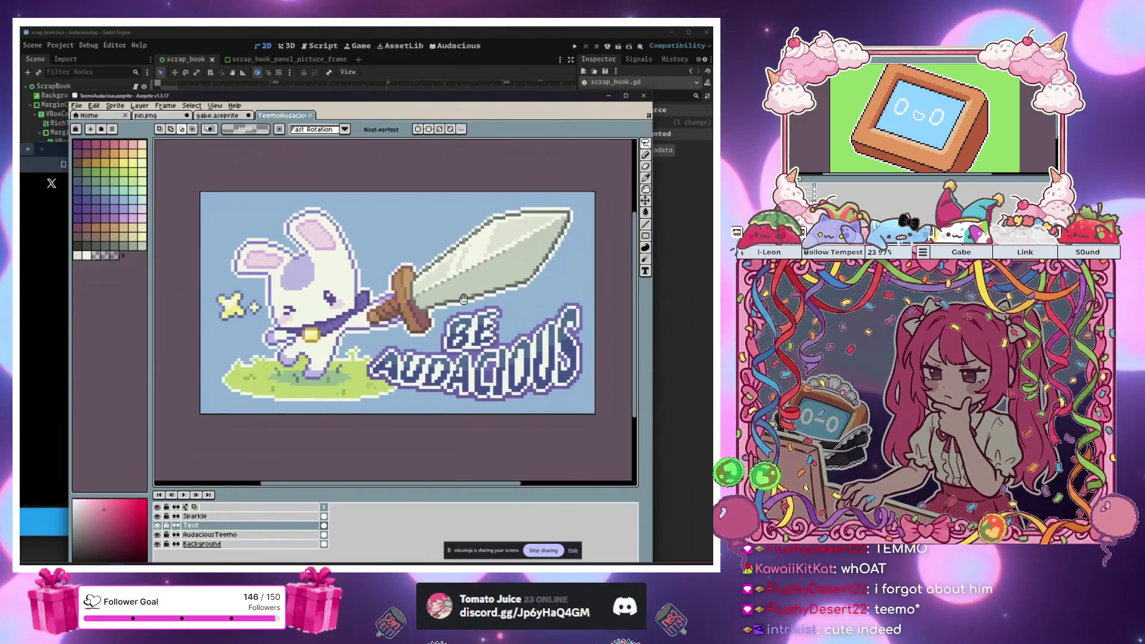
pyautogui.moveTo(465, 299); pyautogui.dragTo(460, 300)
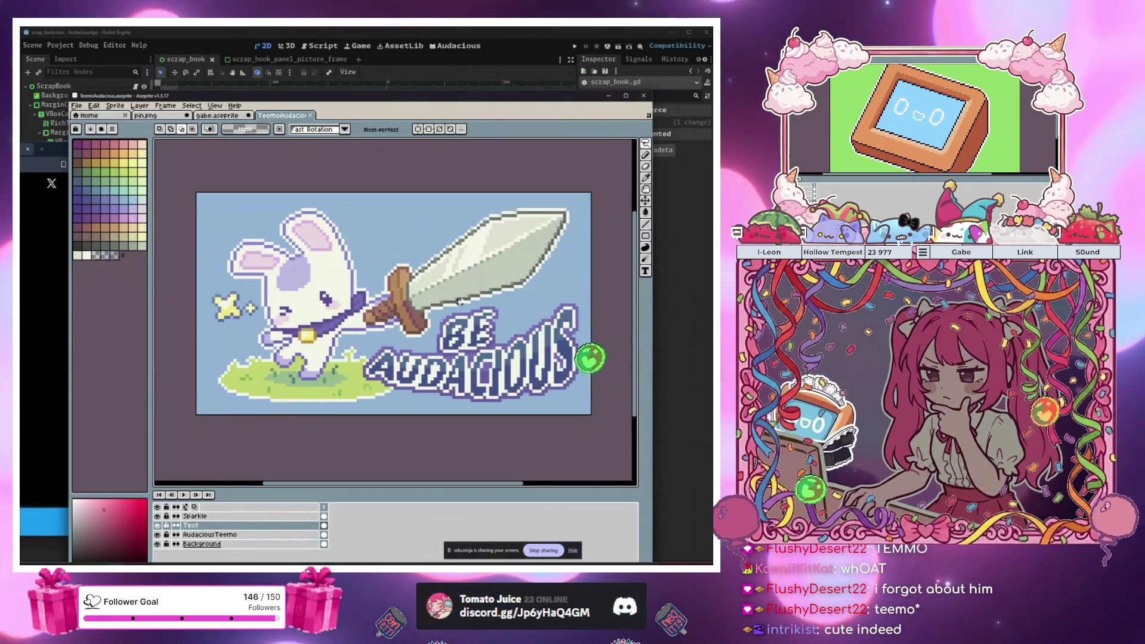
pyautogui.moveTo(458, 302); pyautogui.dragTo(460, 301)
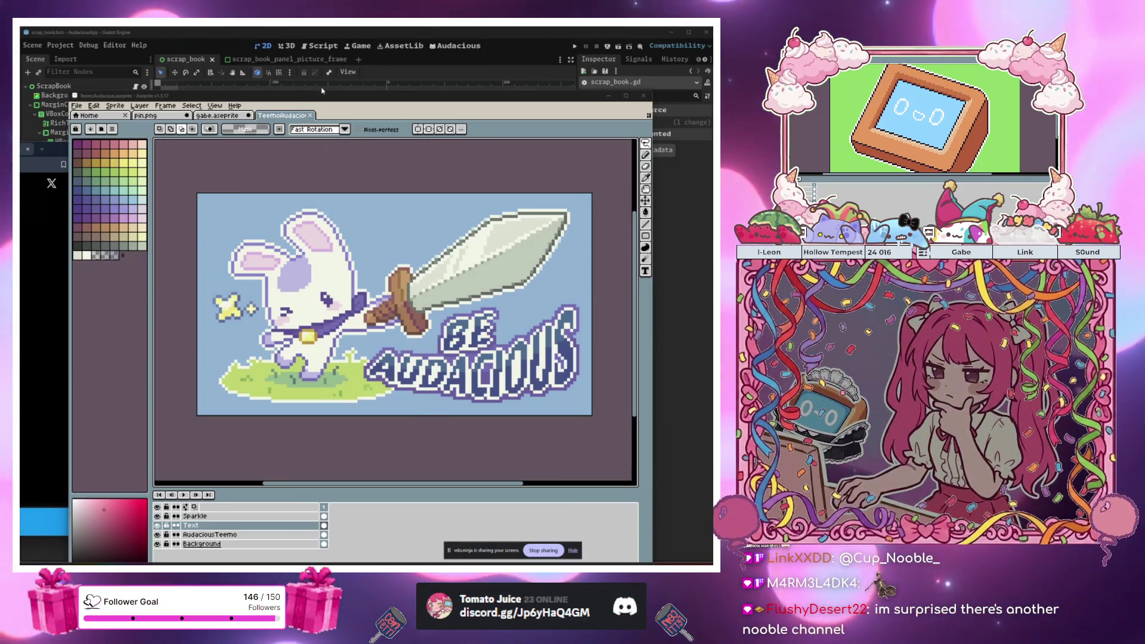
pyautogui.click(236, 115)
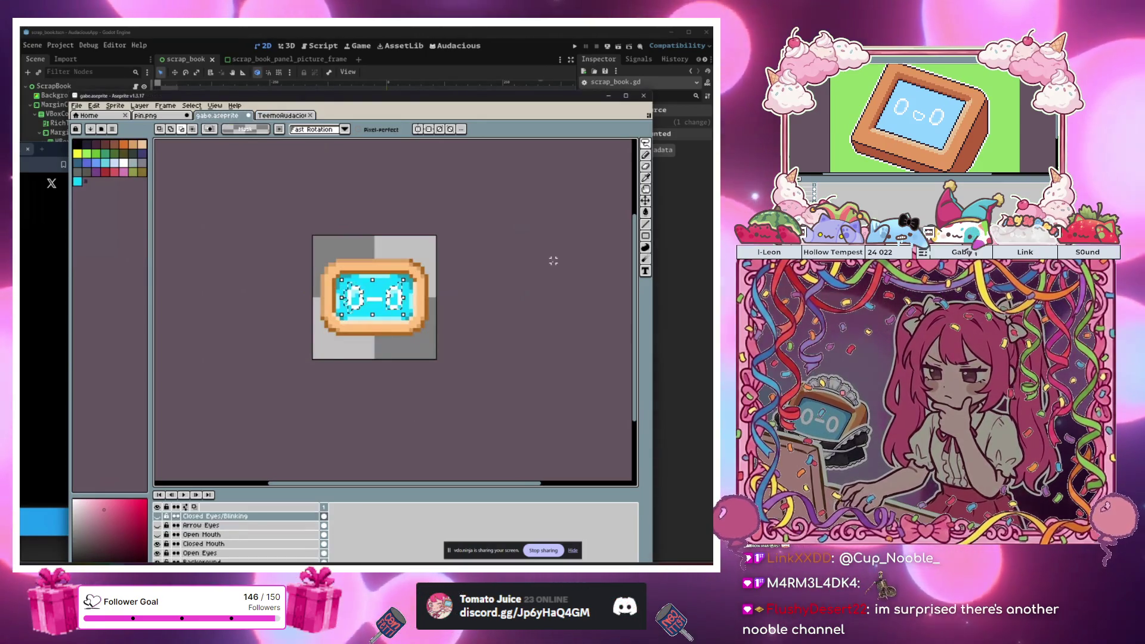
# Step: From the TeemoAudacious tab, create a new 64×64 sprite with File > New
pyautogui.click(273, 116)
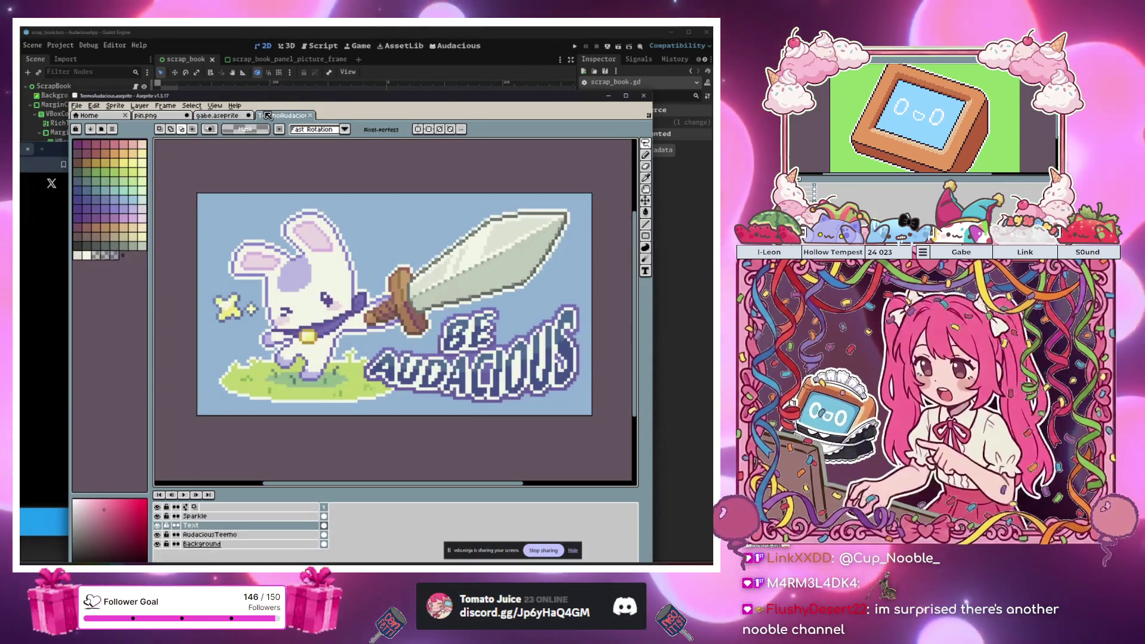
pyautogui.click(77, 105)
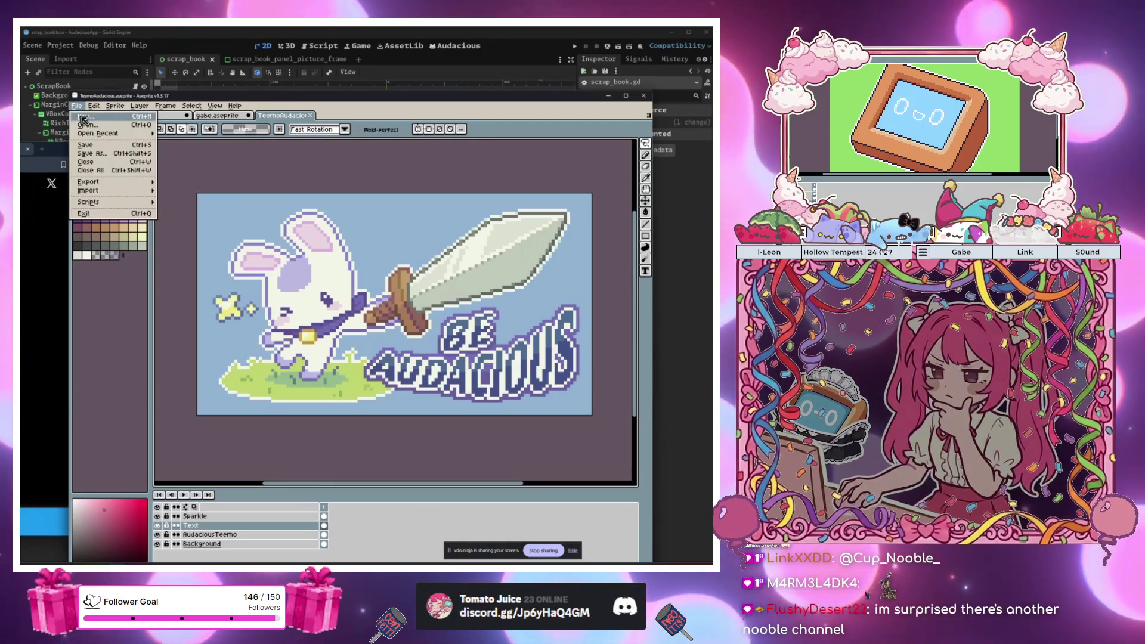
pyautogui.click(83, 118)
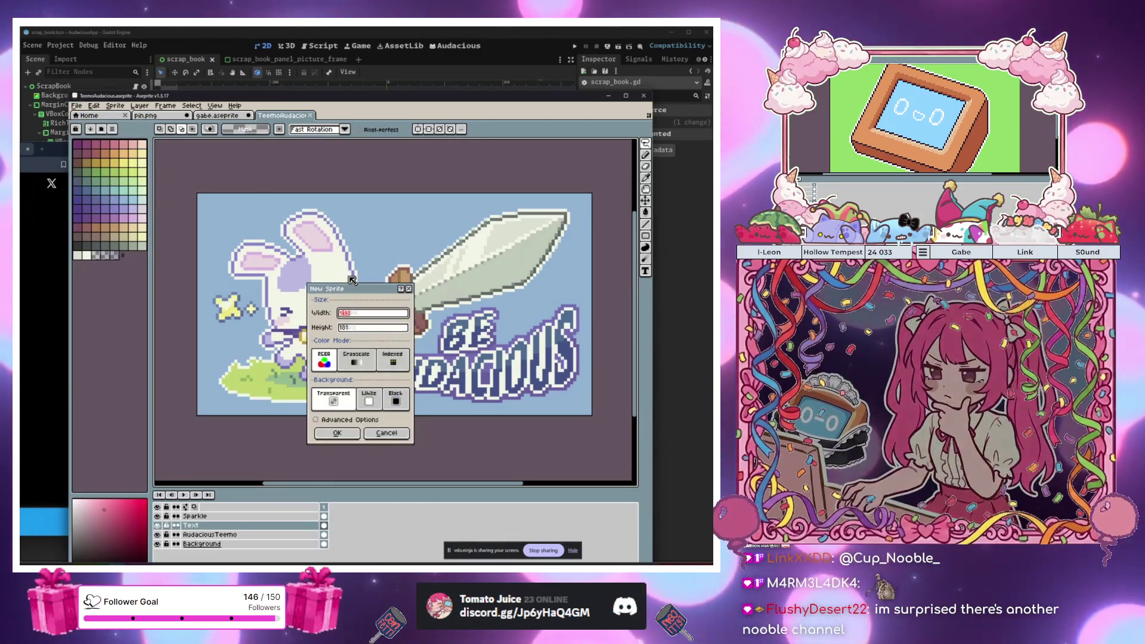
pyautogui.write('64')
pyautogui.press('Tab')
pyautogui.write('6')
pyautogui.press('Return')
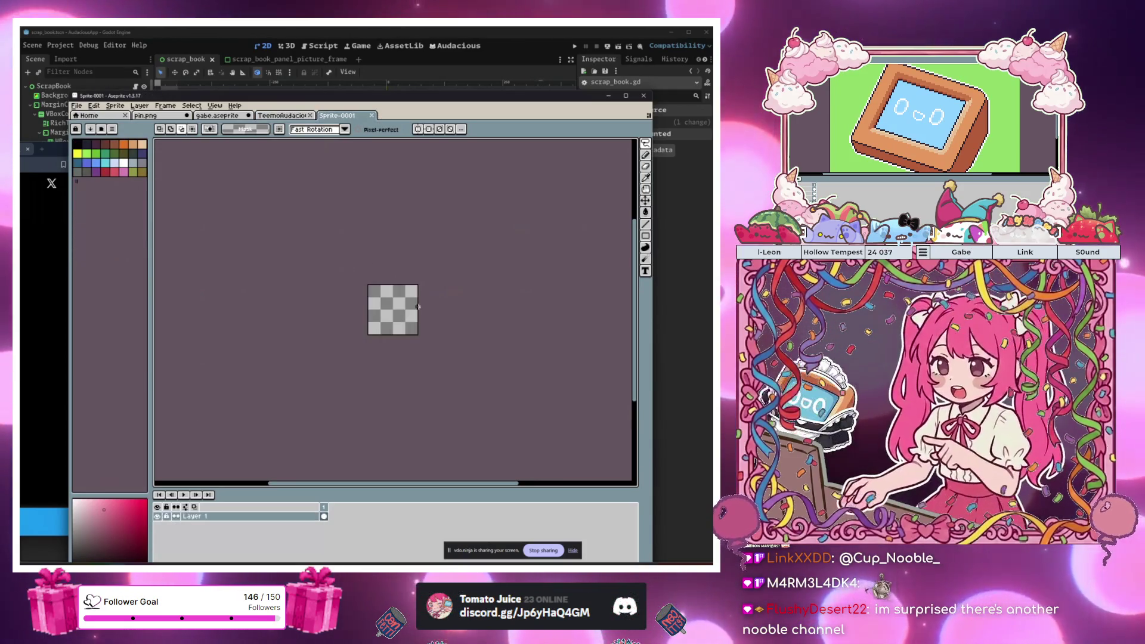
# Step: Zoom into the blank 64×64 Sprite-0001 canvas and nudge it into view
pyautogui.scroll(4, 418, 307)
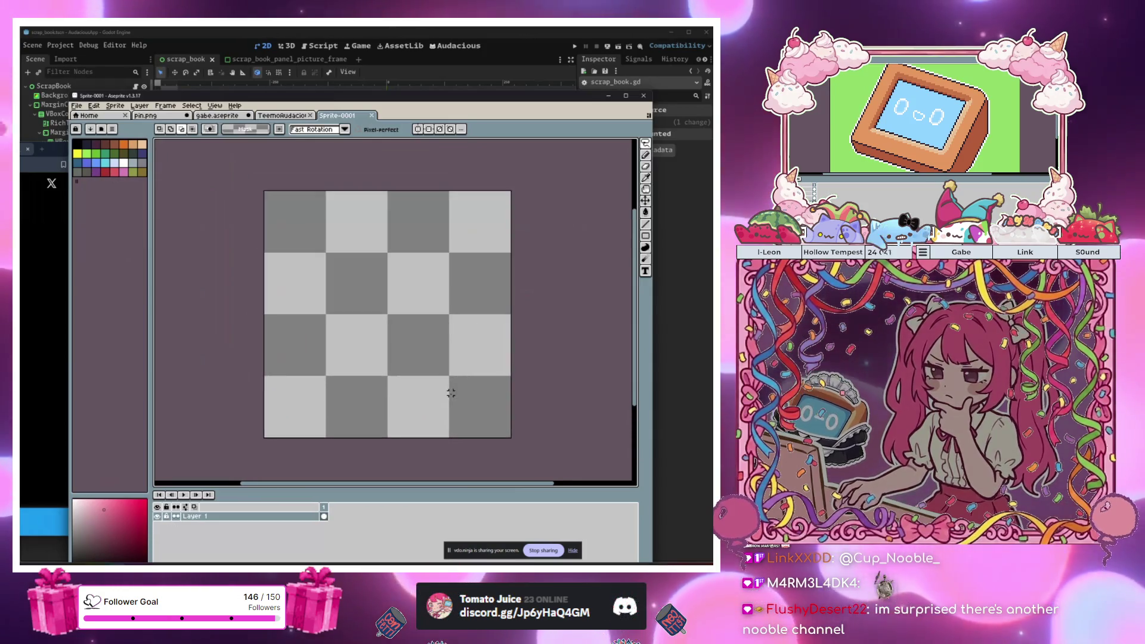
pyautogui.scroll(1, 451, 392)
pyautogui.scroll(-1, 451, 390)
pyautogui.click(447, 390)
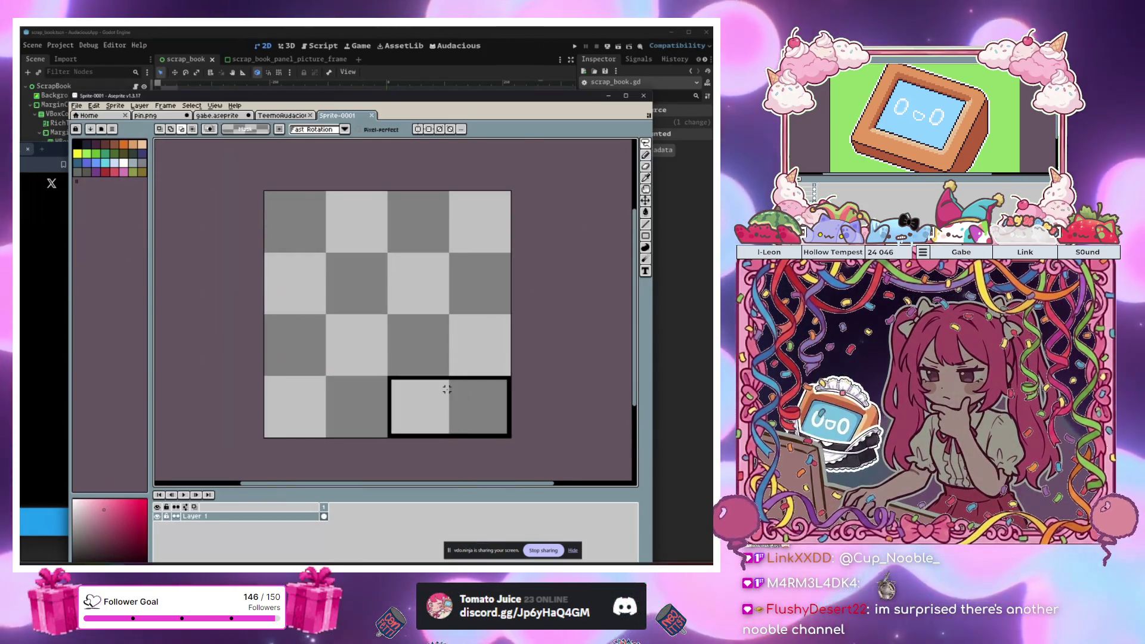
pyautogui.moveTo(603, 381)
pyautogui.mouseDown()
pyautogui.moveTo(575, 384)
pyautogui.moveTo(601, 376)
pyautogui.mouseUp()
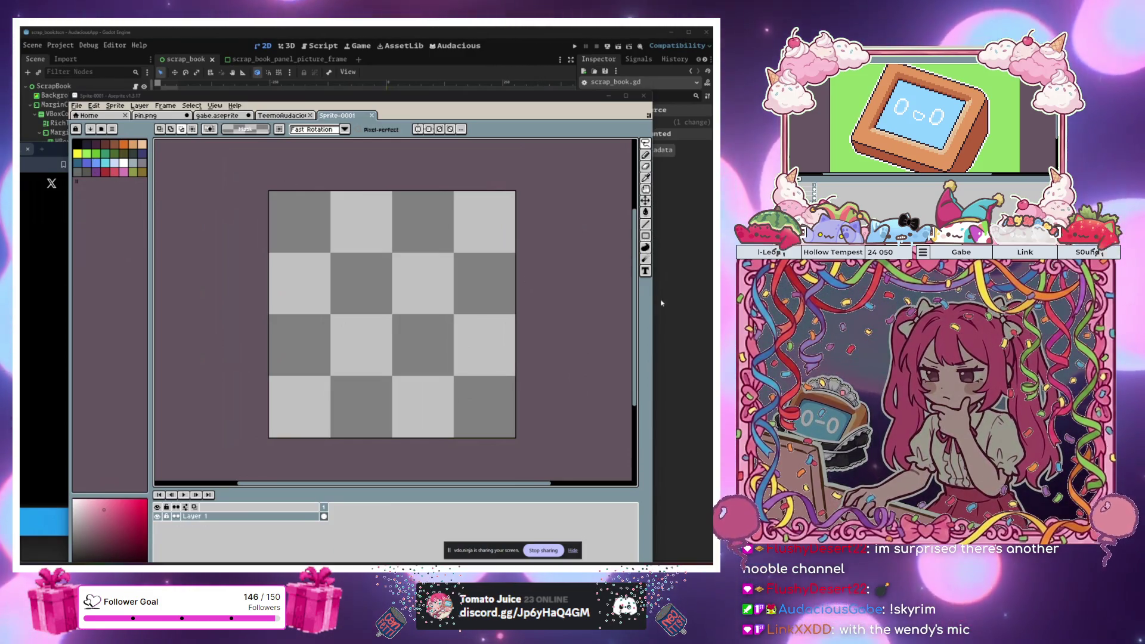
pyautogui.click(646, 214)
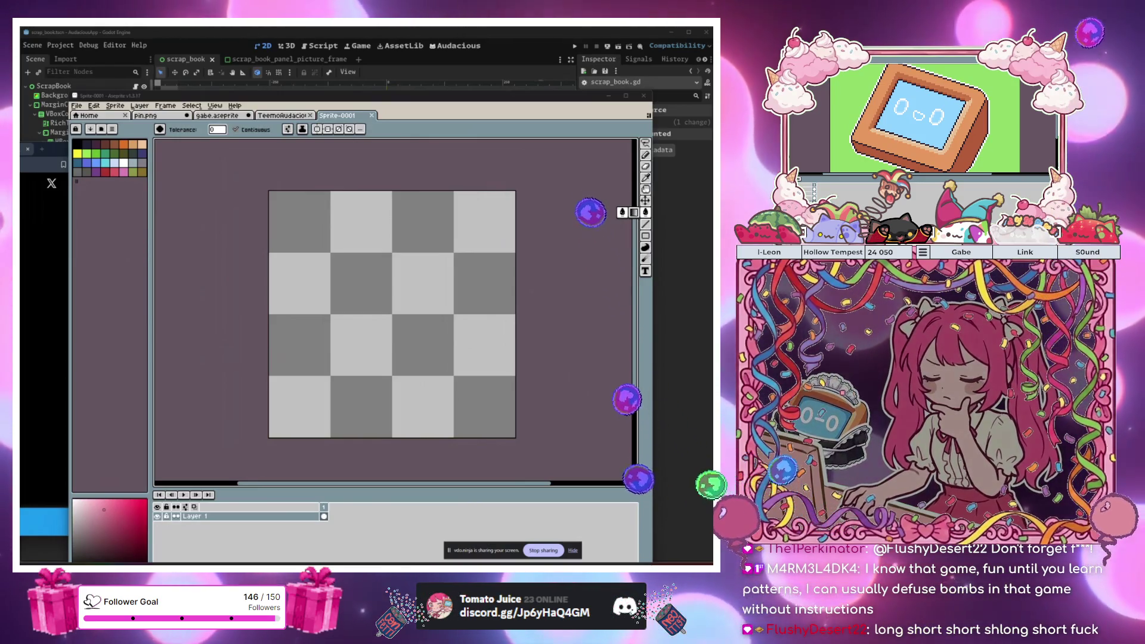
# Step: Lower the system volume
pyautogui.press('XF86AudioLowerVolume')
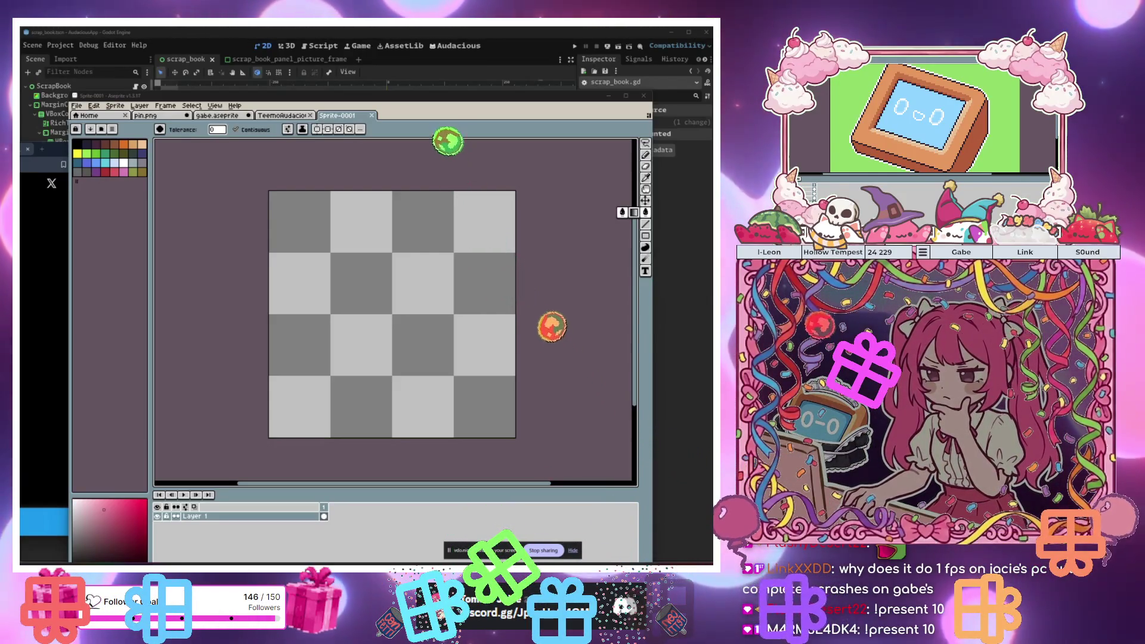
pyautogui.scroll(2, 401, 322)
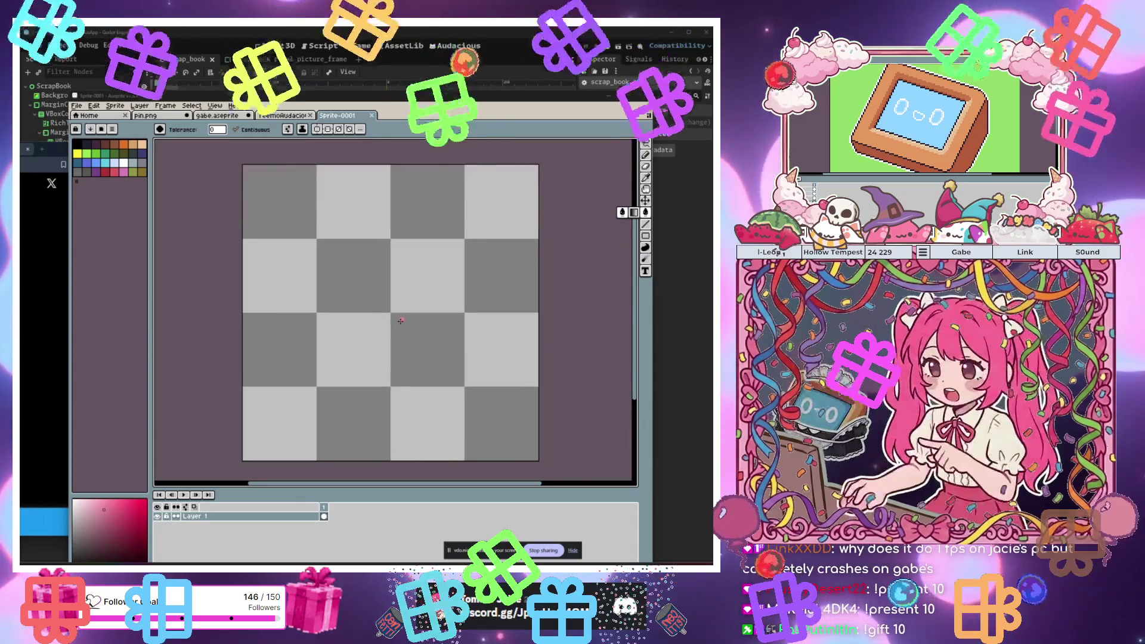
pyautogui.scroll(-1, 400, 322)
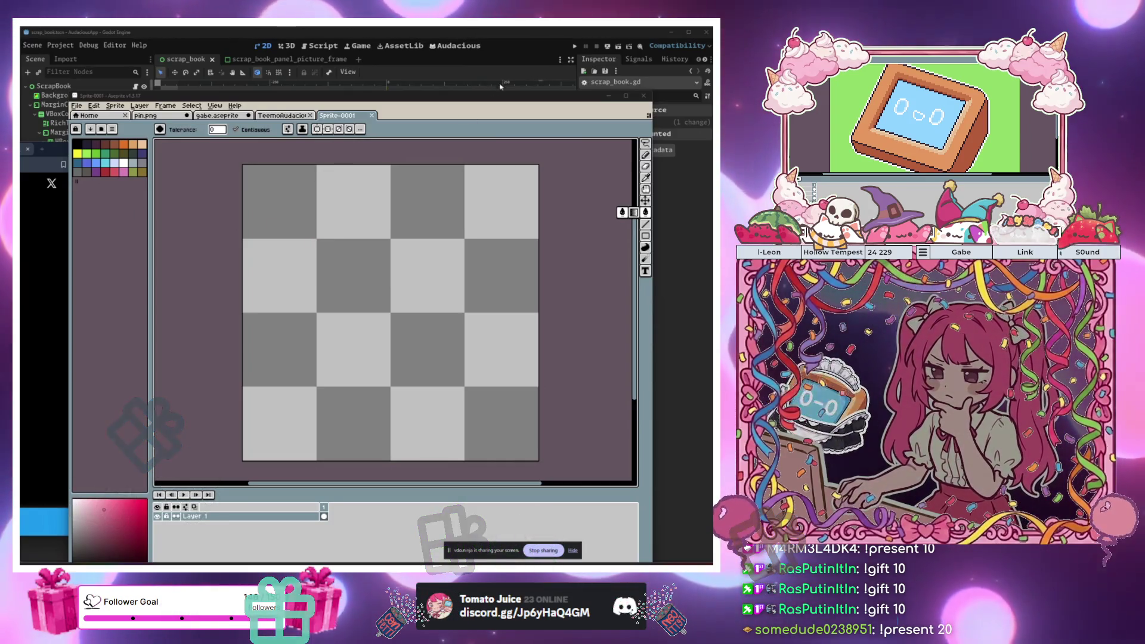
pyautogui.click(517, 60)
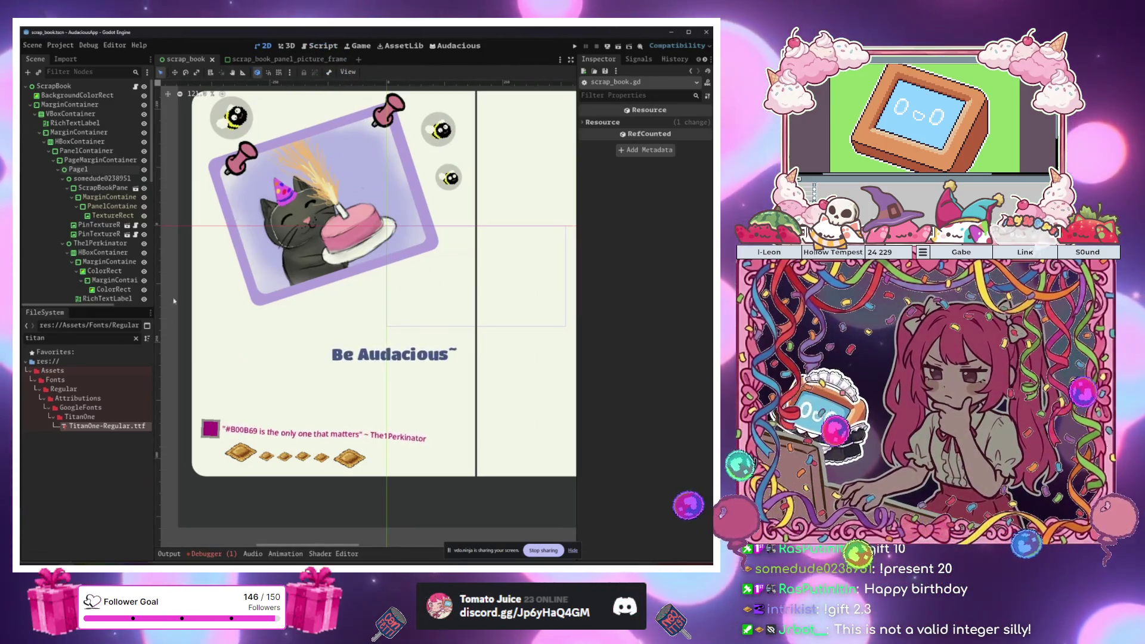
# Step: Filter the FileSystem dock to 'confe' and select confetti_cannon.tscn
pyautogui.doubleClick(84, 336)
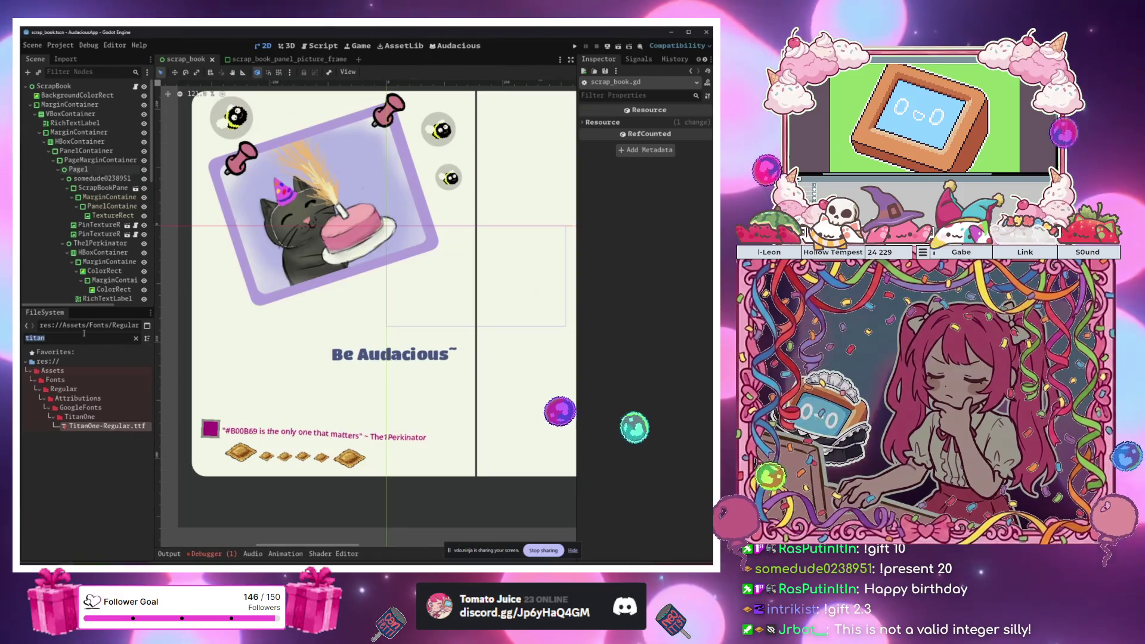
pyautogui.write('stream')
pyautogui.scroll(-5, 116, 387)
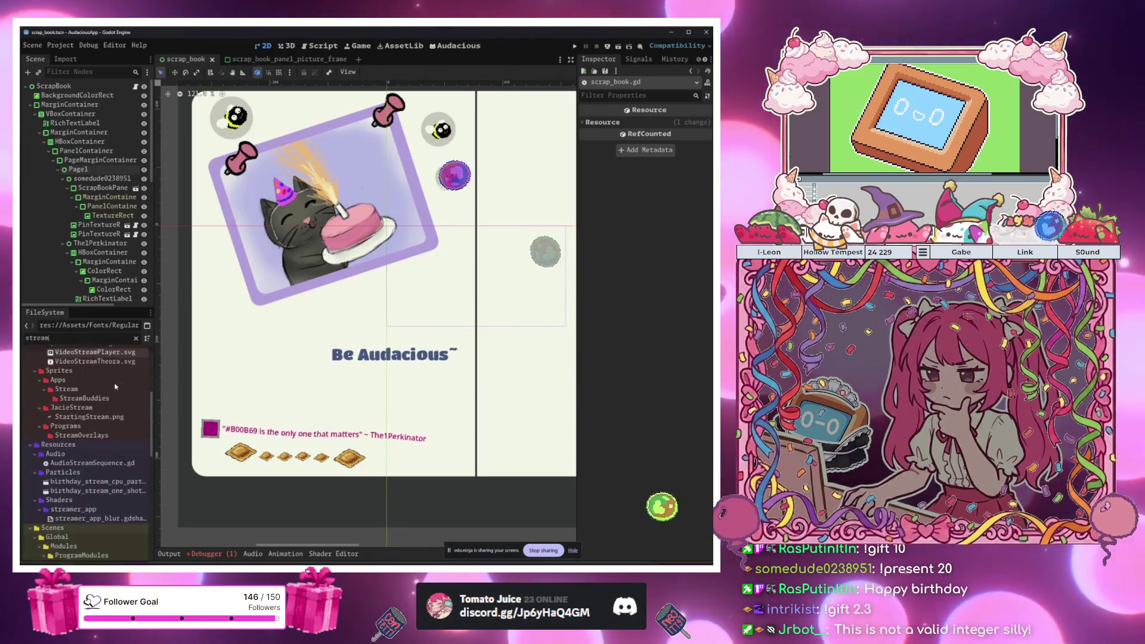
pyautogui.scroll(3, 115, 387)
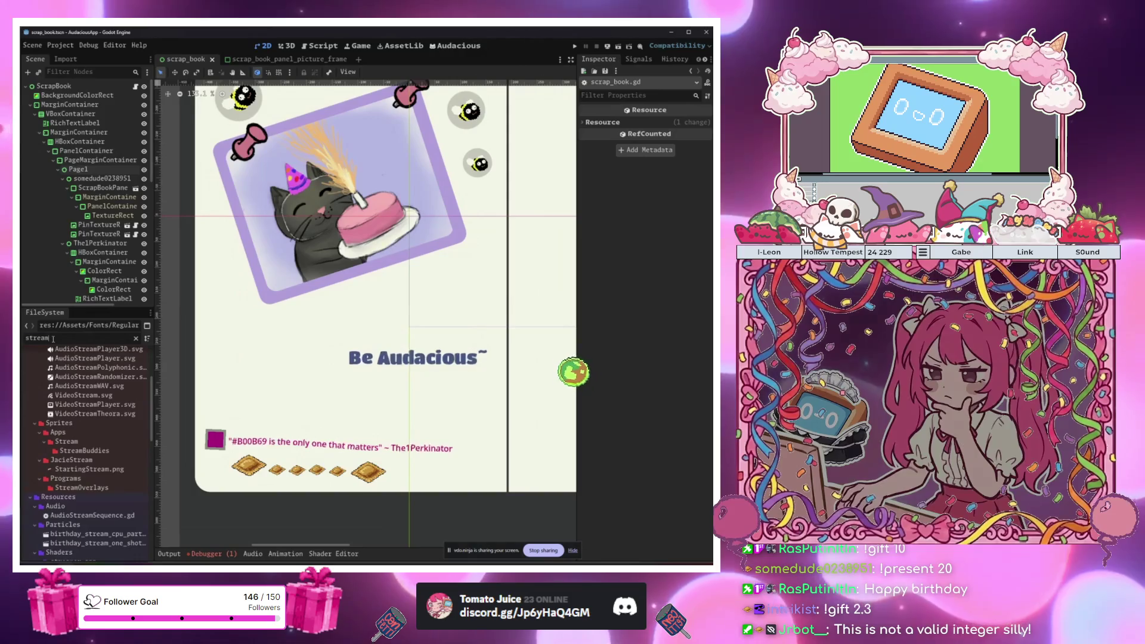
pyautogui.press('BackSpace')
pyautogui.press('BackSpace')
pyautogui.press('BackSpace')
pyautogui.write('confe')
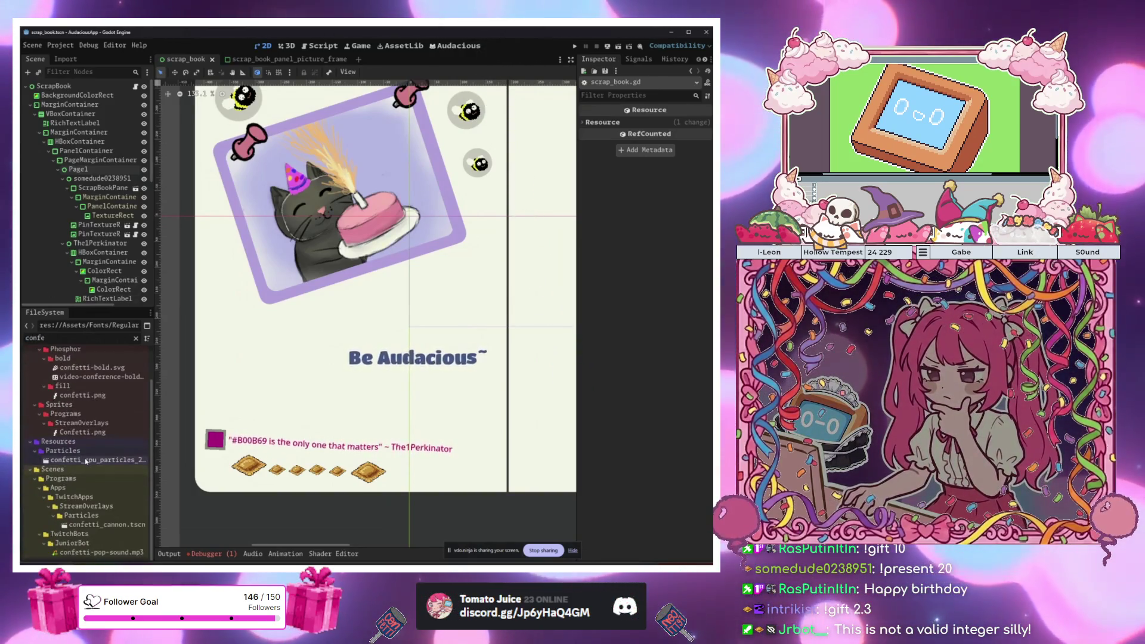
pyautogui.click(96, 525)
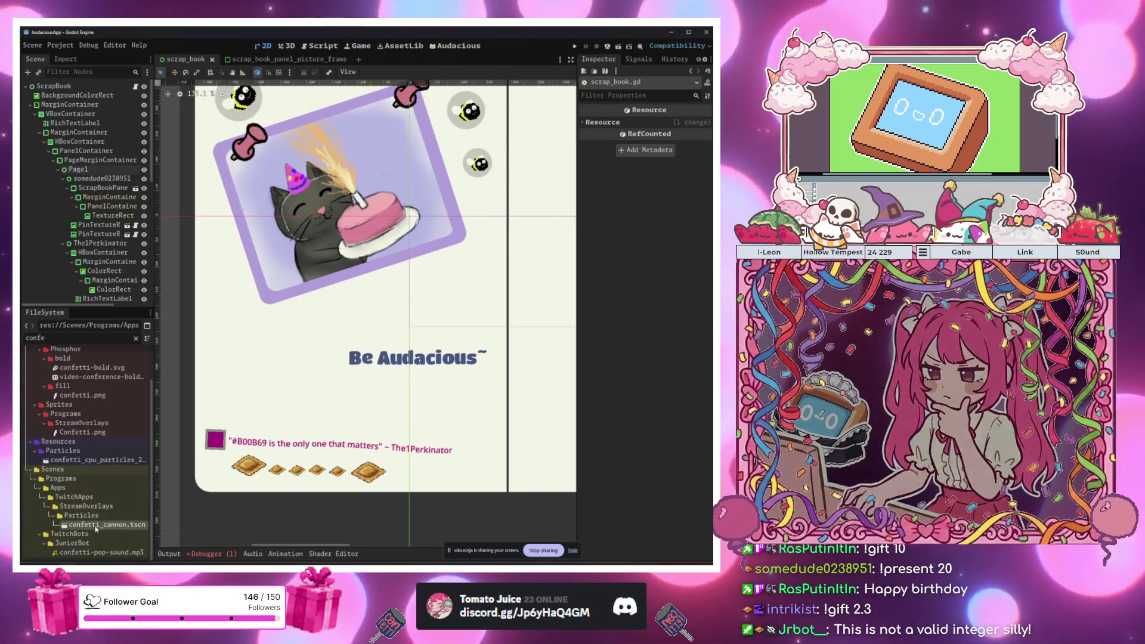
# Step: Open confetti_cannon.tscn and rename its root node to ConfettiPopperNode2D
pyautogui.doubleClick(96, 526)
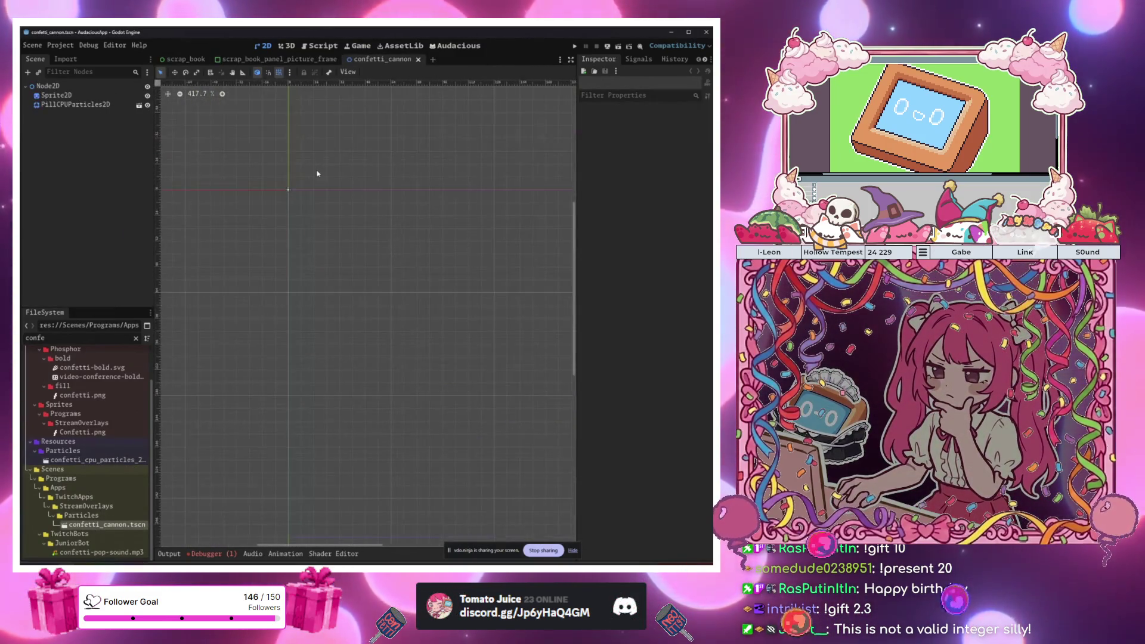
pyautogui.click(45, 86)
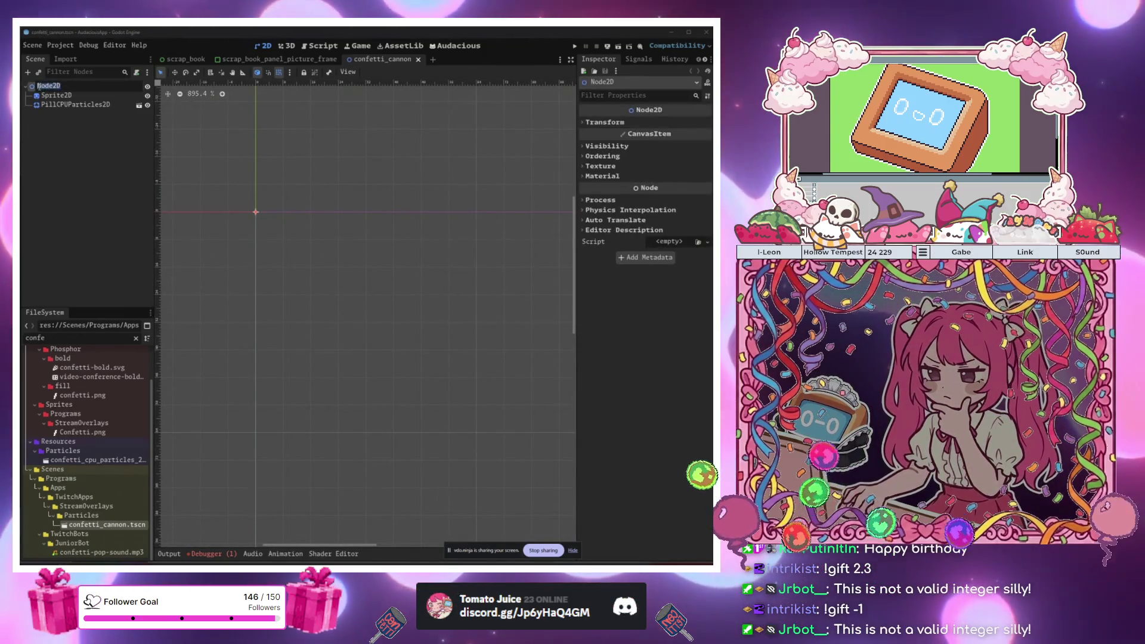
pyautogui.write('ConfettiPopper')
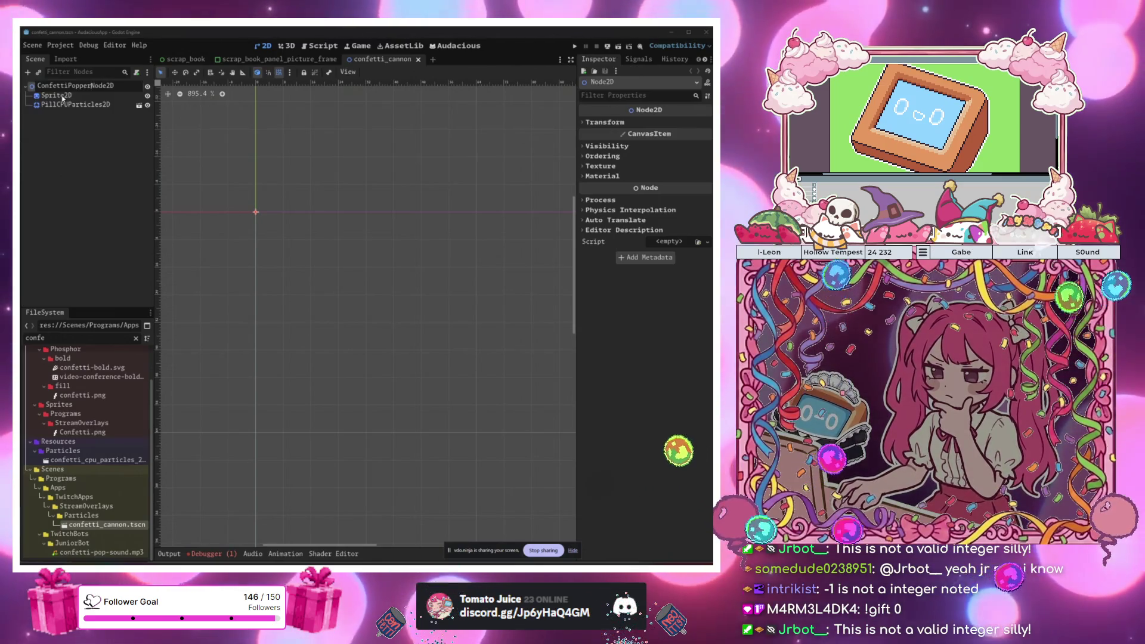
pyautogui.press('Return')
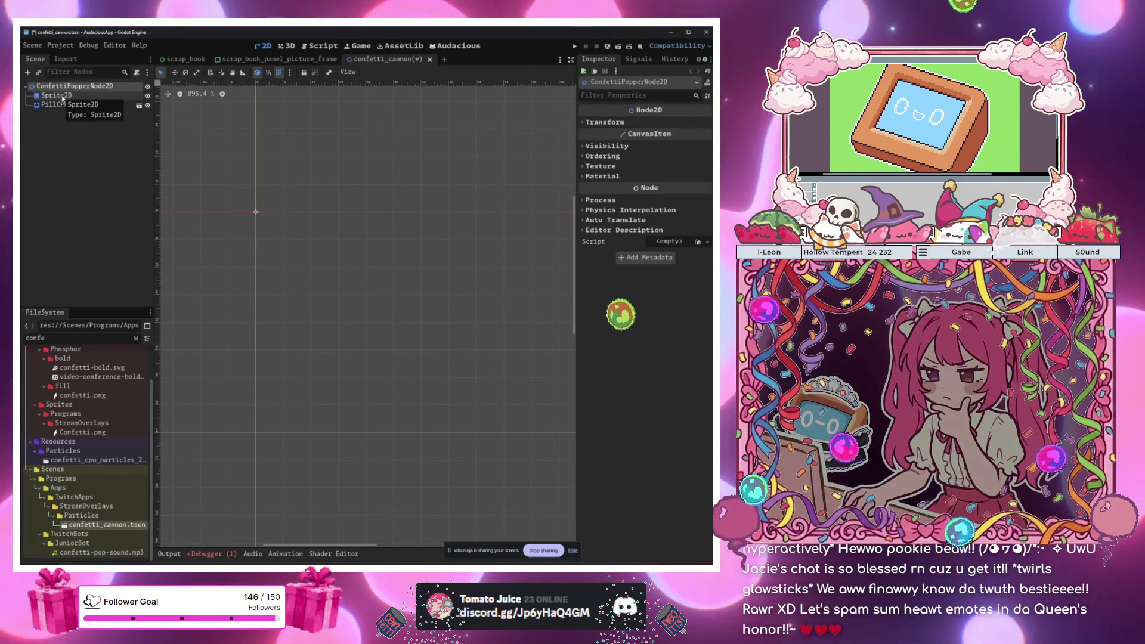
# Step: Assign confetti-bold.svg as the Sprite2D texture and zoom the viewport onto it
pyautogui.click(71, 104)
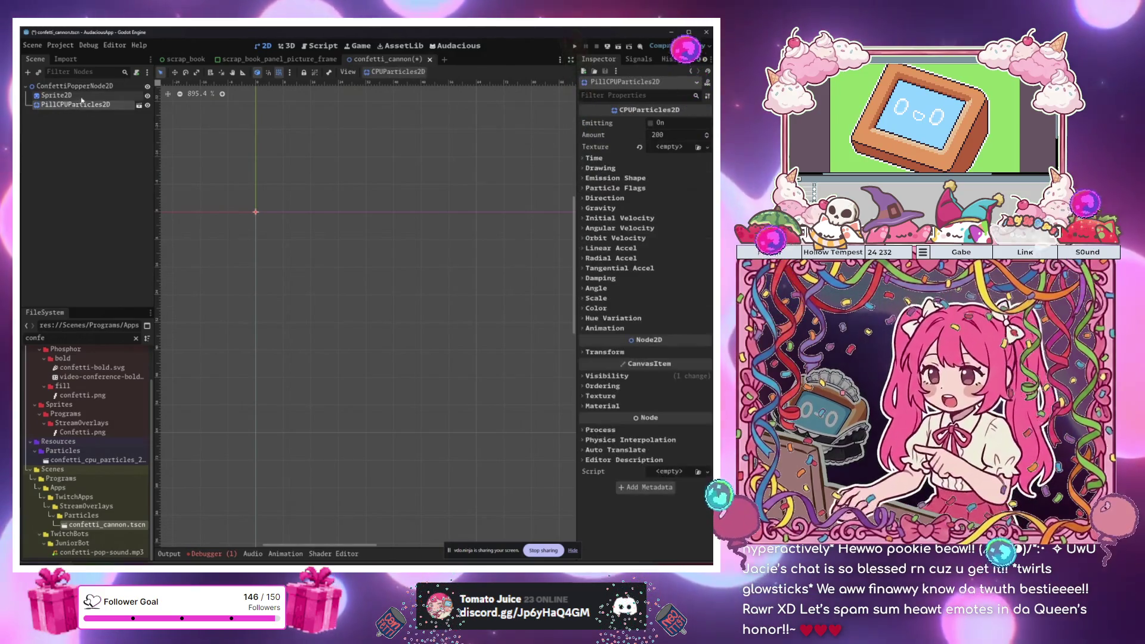
pyautogui.click(92, 97)
pyautogui.moveTo(70, 368)
pyautogui.mouseDown()
pyautogui.moveTo(511, 238)
pyautogui.moveTo(661, 128)
pyautogui.mouseUp()
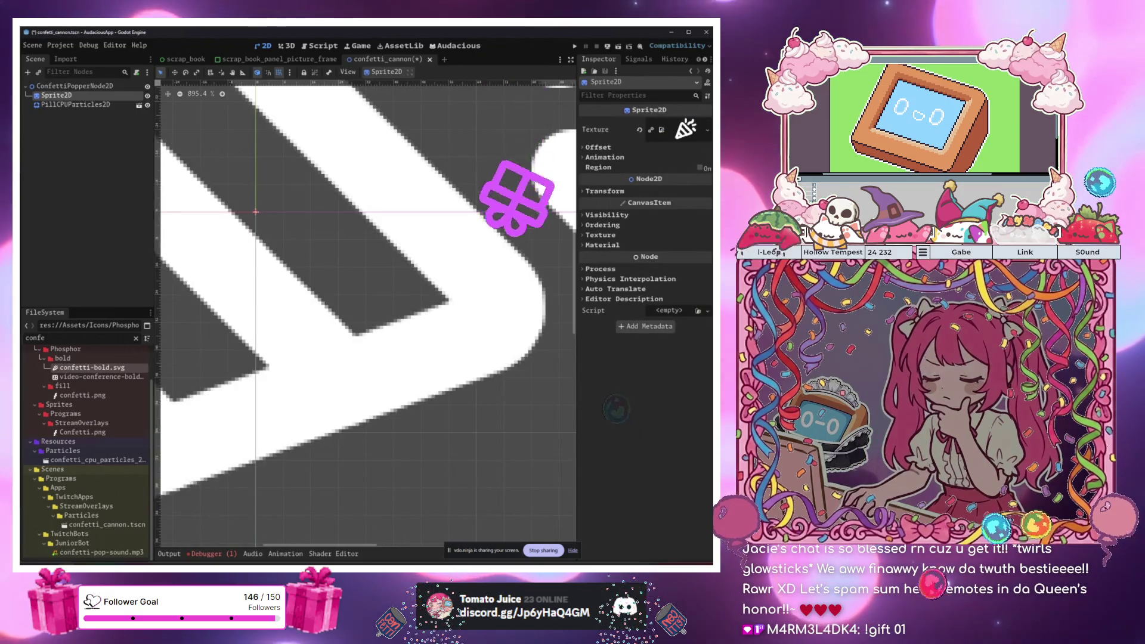
pyautogui.scroll(-10, 468, 243)
pyautogui.scroll(4, 468, 242)
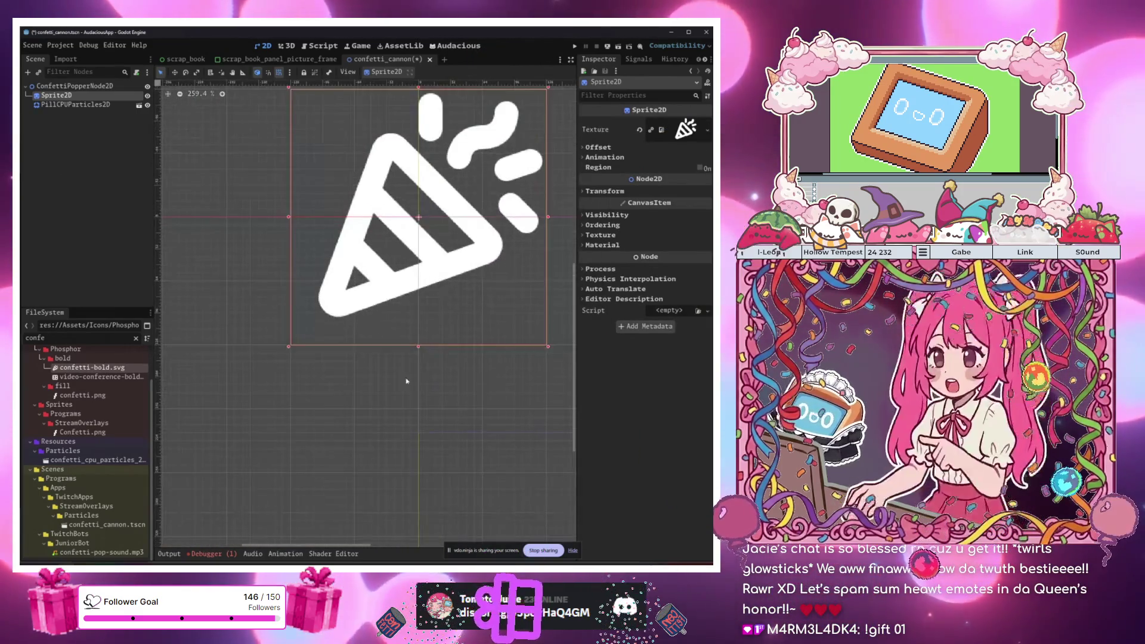
pyautogui.scroll(-6, 478, 316)
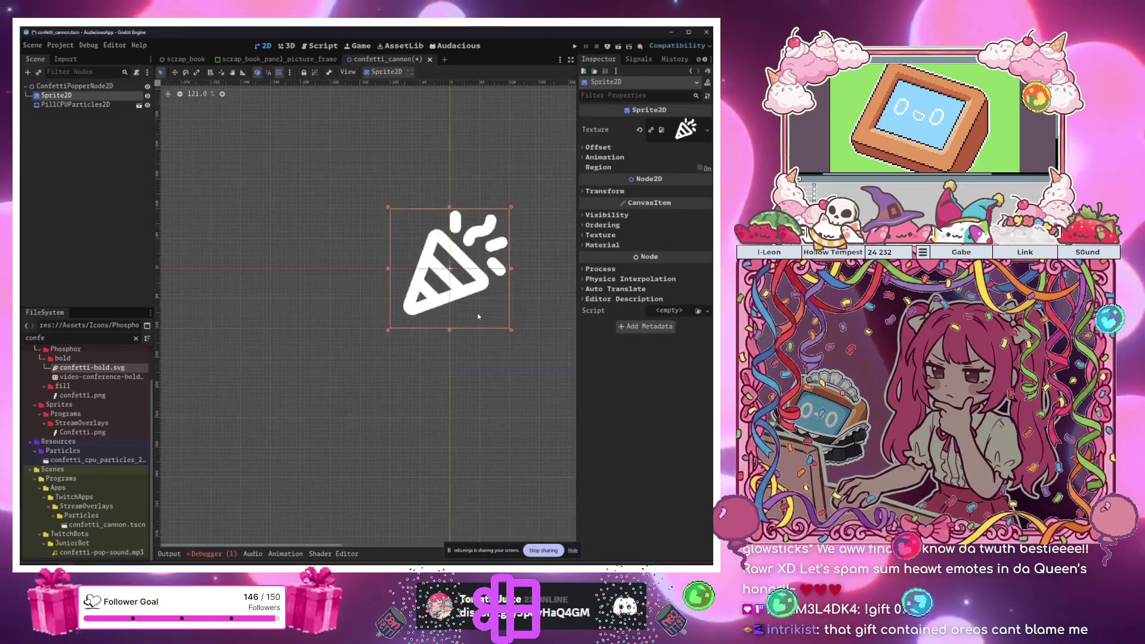
# Step: Set the Sprite2D's Transform scale down to 0.18
pyautogui.scroll(3, 351, 324)
pyautogui.scroll(5, 324, 339)
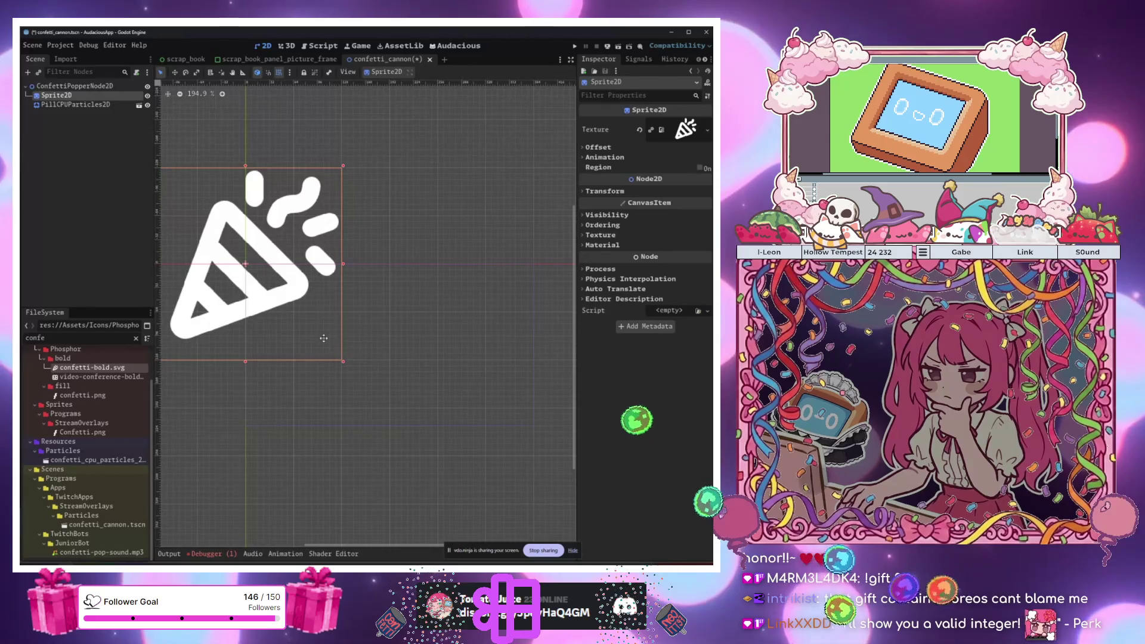
pyautogui.scroll(-1, 323, 338)
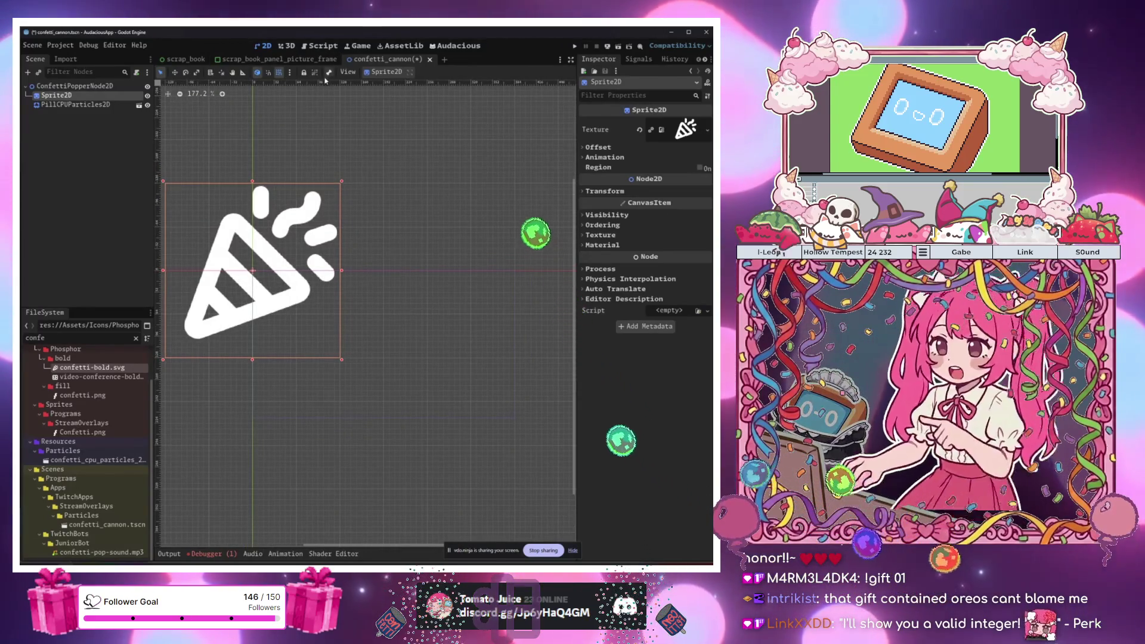
pyautogui.click(606, 192)
pyautogui.moveTo(668, 238); pyautogui.dragTo(633, 238)
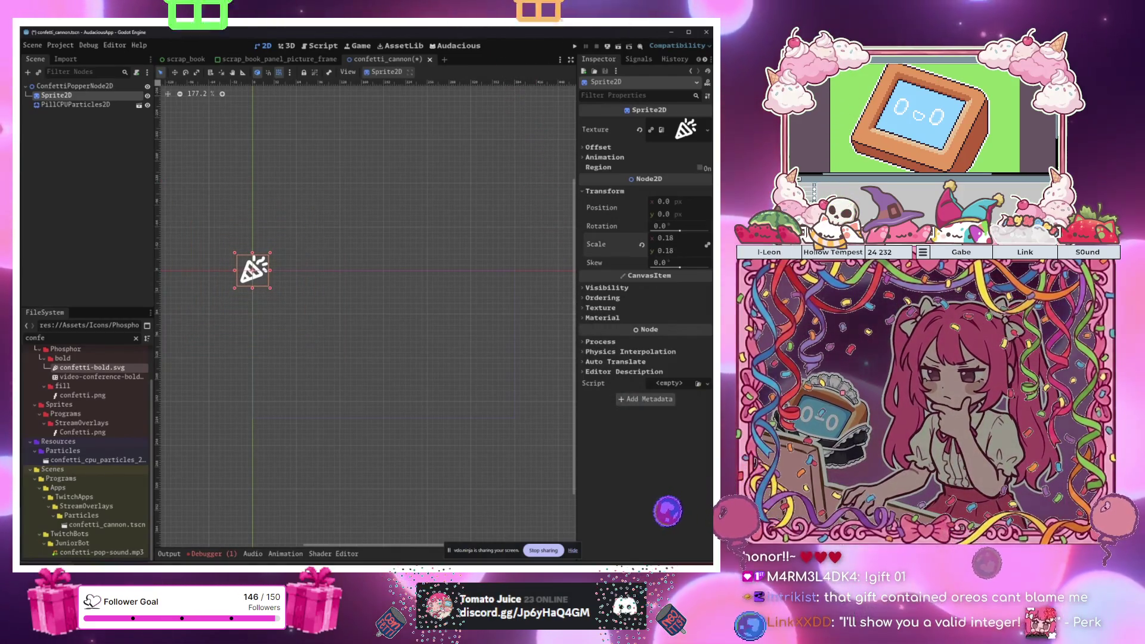
# Step: Centre the small popper sprite in the viewport and deselect it
pyautogui.scroll(3, 392, 294)
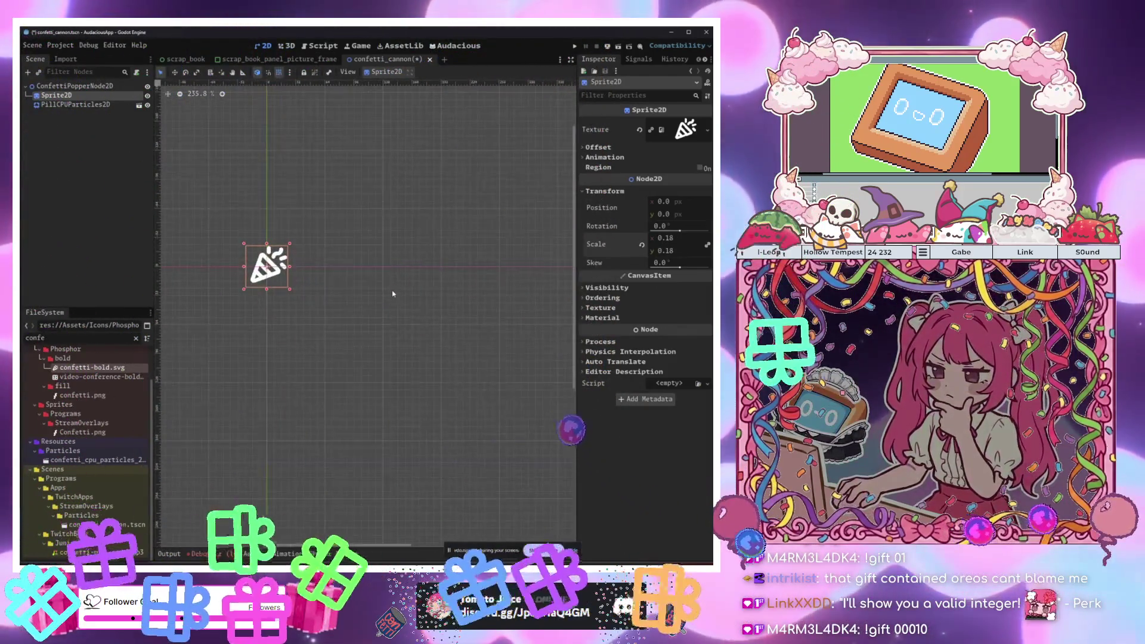
pyautogui.scroll(6, 341, 272)
pyautogui.moveTo(342, 272); pyautogui.dragTo(498, 287)
pyautogui.scroll(3, 326, 293)
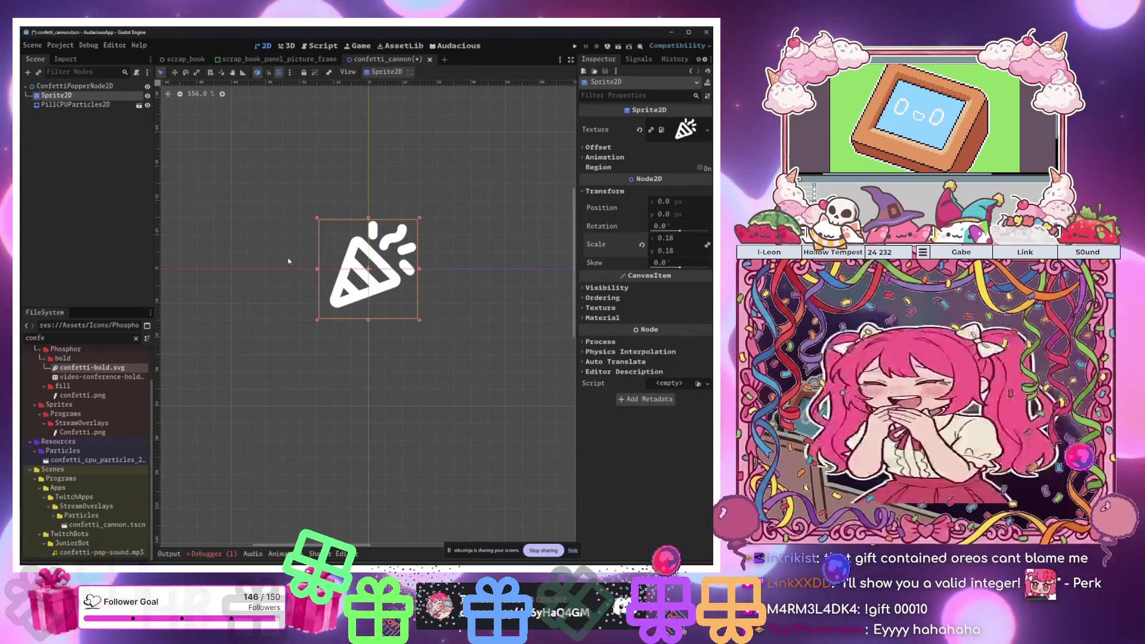
pyautogui.scroll(3, 297, 259)
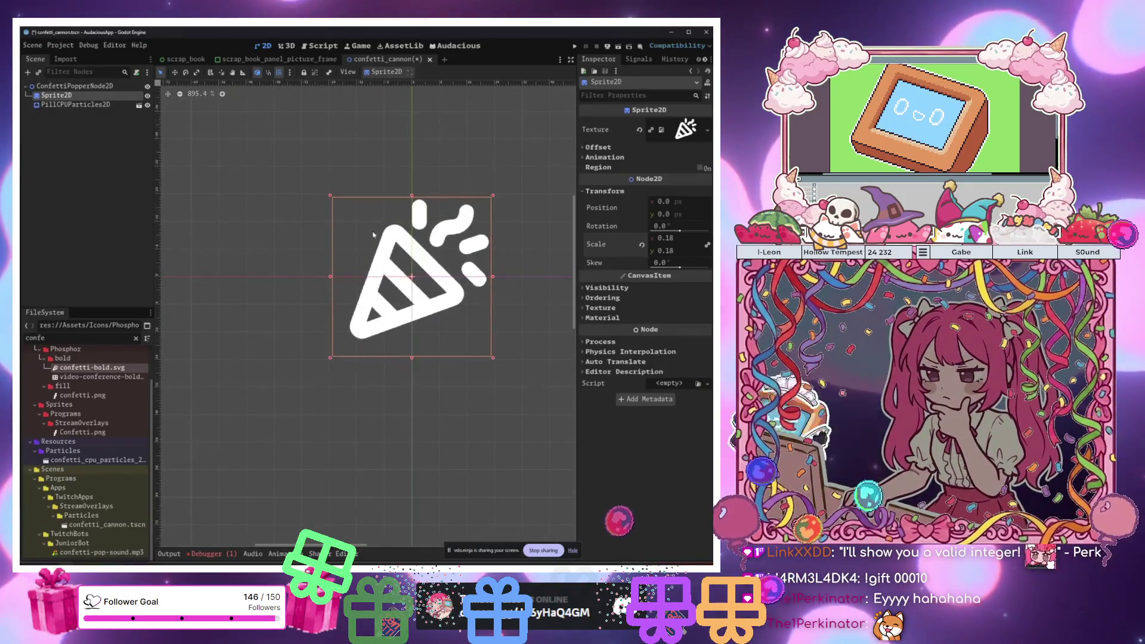
pyautogui.scroll(-8, 274, 245)
pyautogui.click(376, 245)
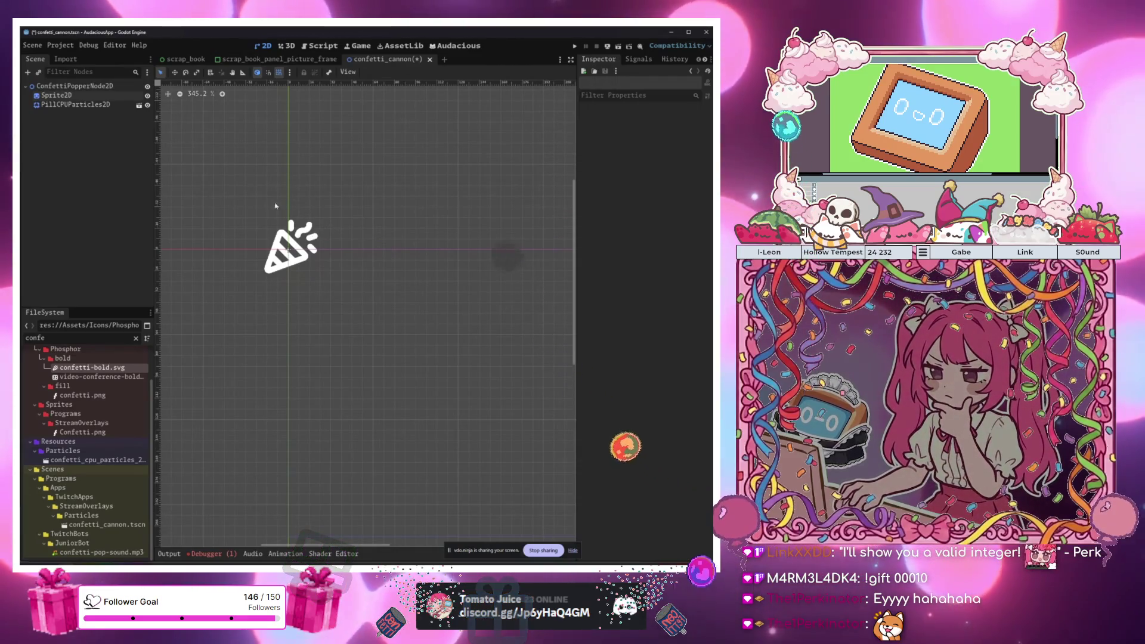
# Step: Set PillCPUParticles2D's Direction x to 1, aiming it along (1, -1)
pyautogui.click(83, 104)
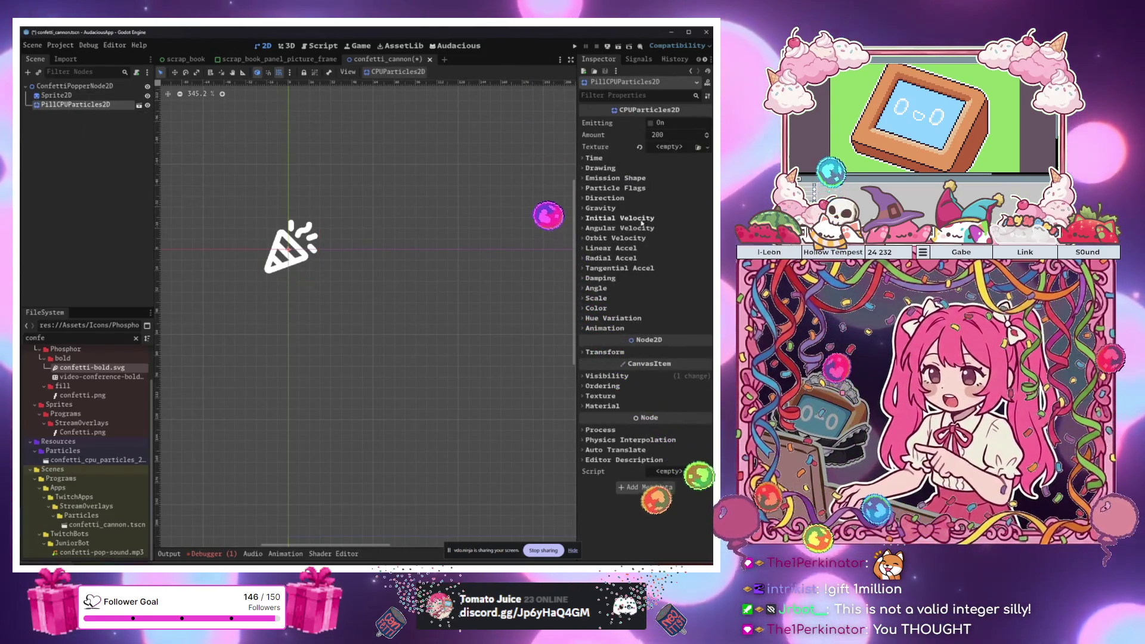
pyautogui.click(680, 198)
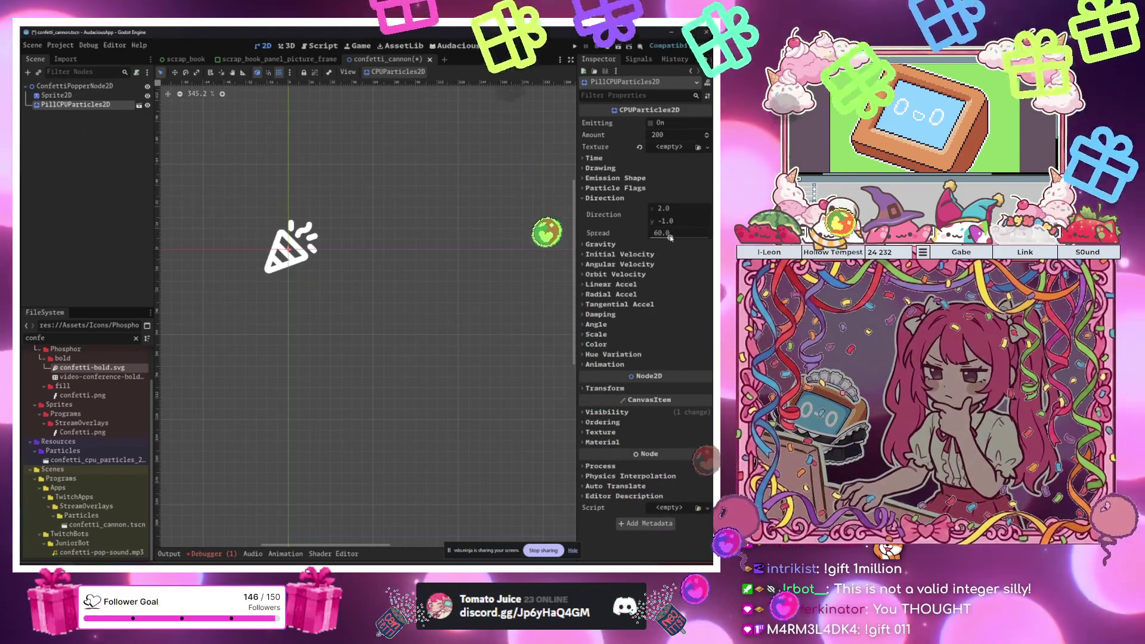
pyautogui.click(671, 207)
pyautogui.write('1')
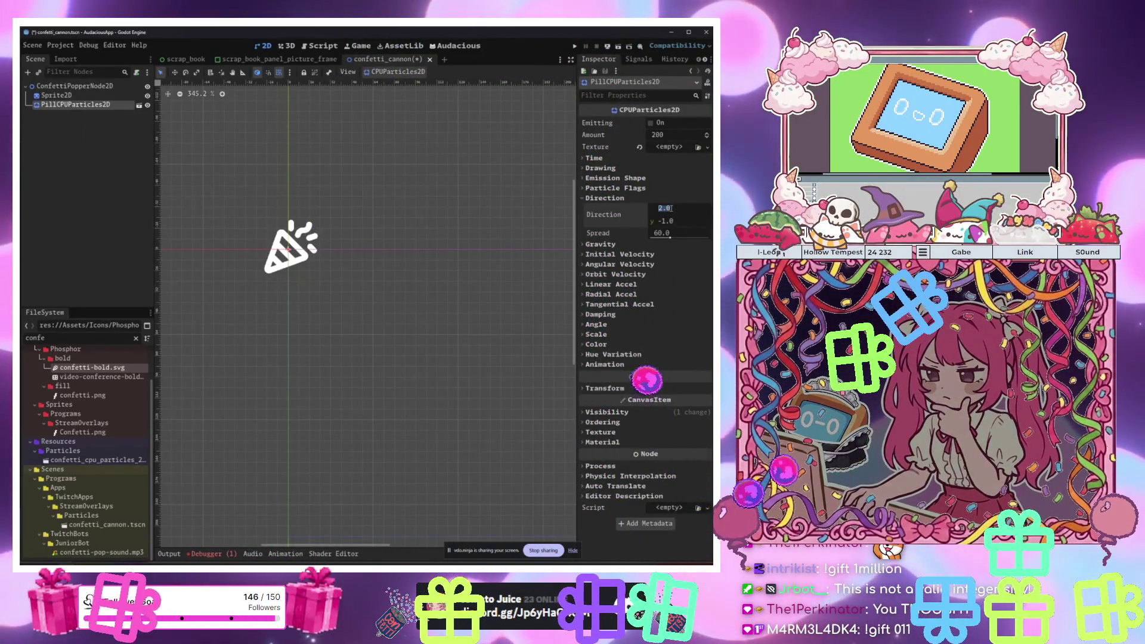
pyautogui.press('Tab')
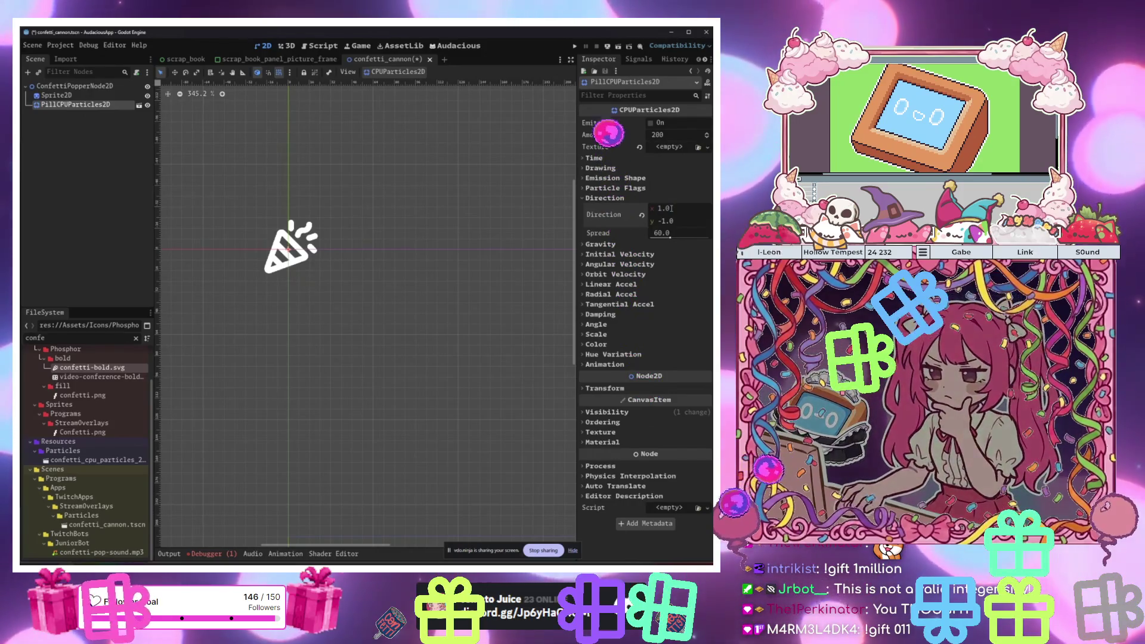
# Step: Turn off Emitting and drop Confetti.png onto the particle Texture slot
pyautogui.click(308, 271)
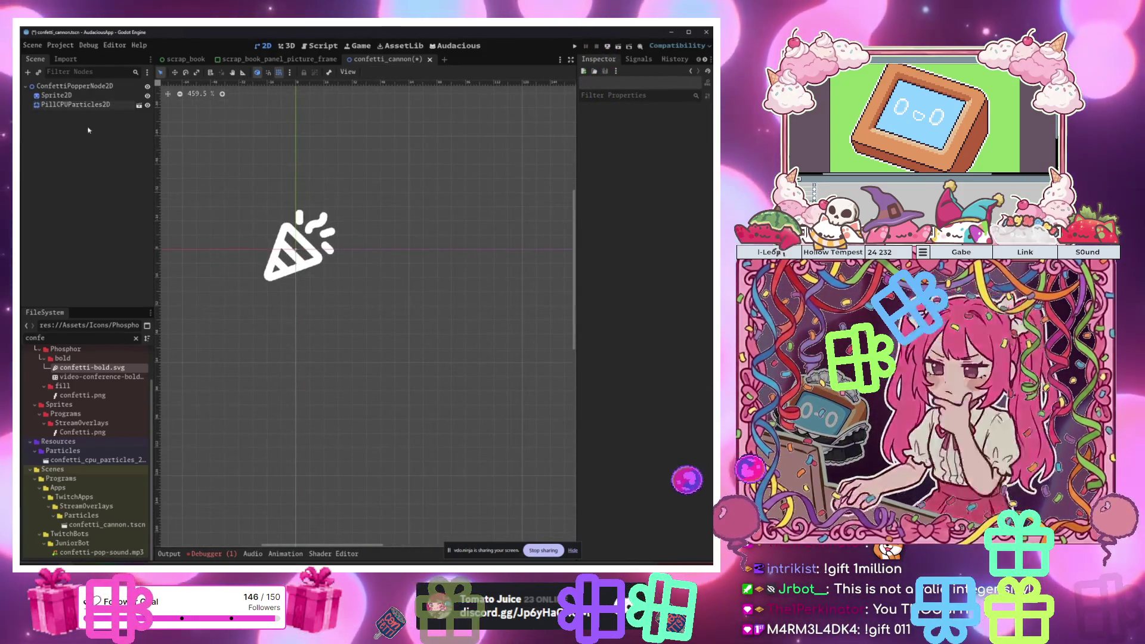
pyautogui.click(75, 104)
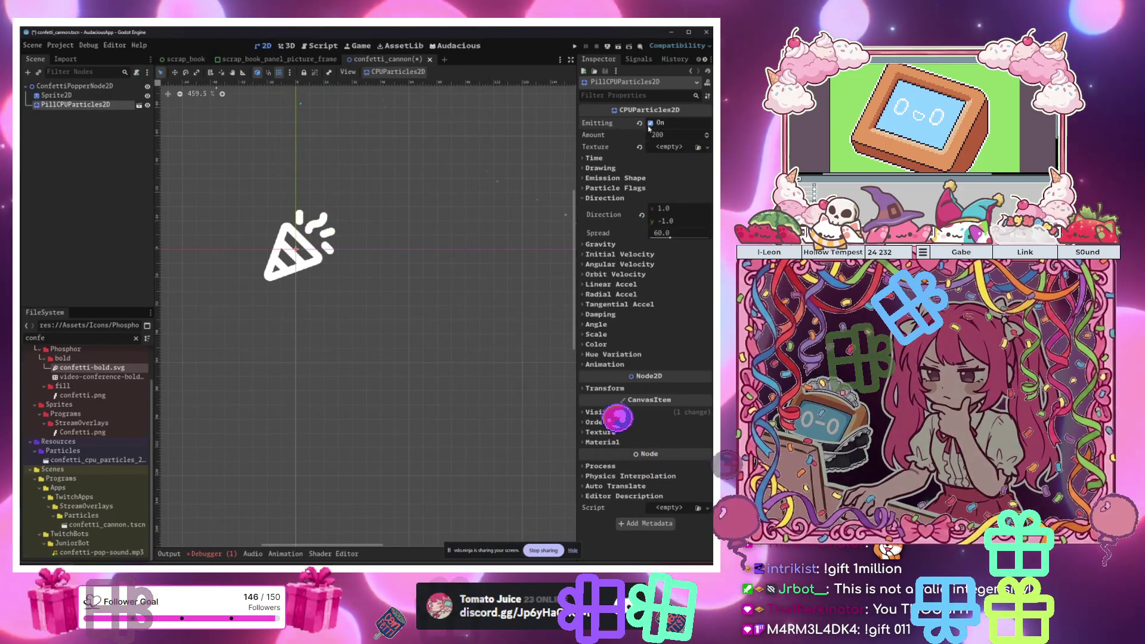
pyautogui.click(651, 123)
pyautogui.scroll(-3, 388, 269)
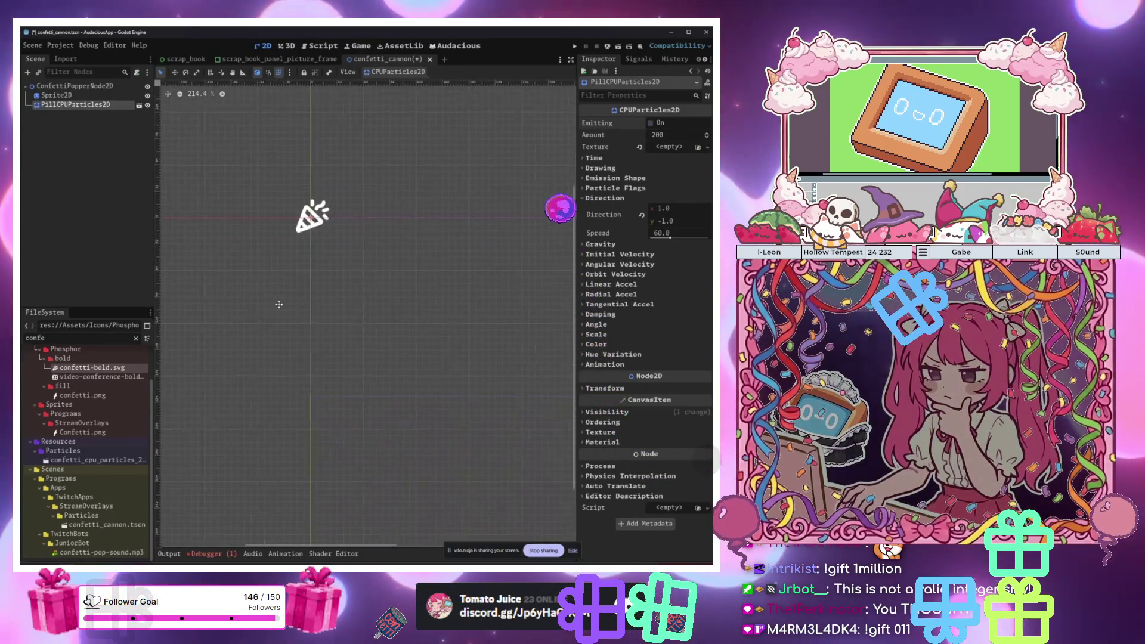
pyautogui.moveTo(109, 426); pyautogui.dragTo(654, 152)
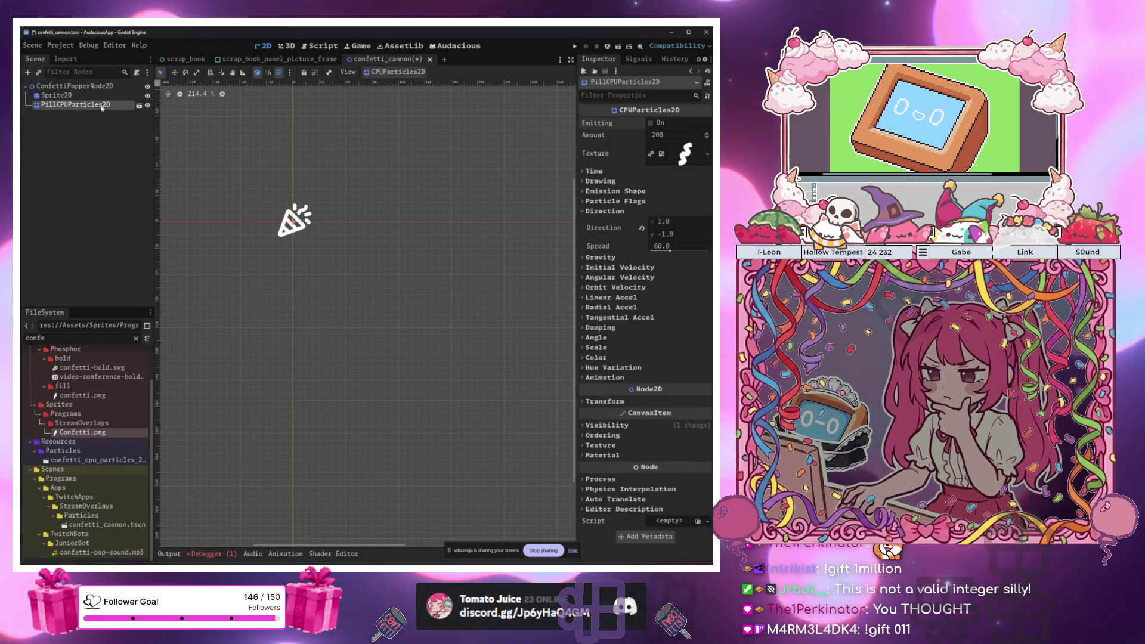
# Step: Enable Emitting on PillCPUParticles2D to preview the confetti-textured burst
pyautogui.click(74, 85)
pyautogui.click(605, 122)
pyautogui.click(108, 97)
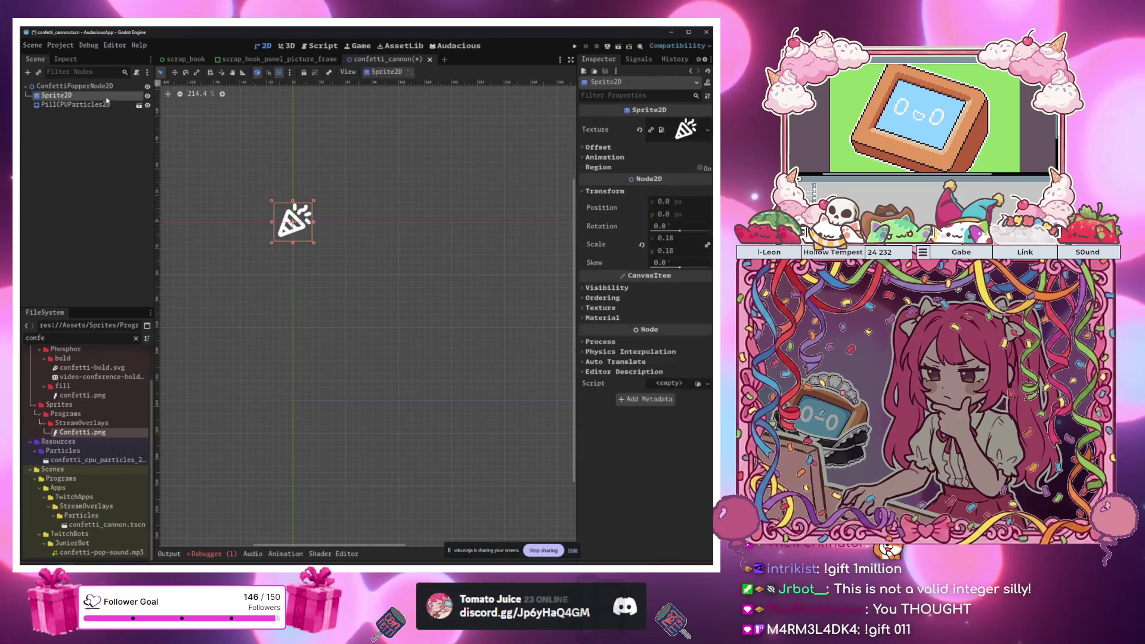
pyautogui.click(89, 105)
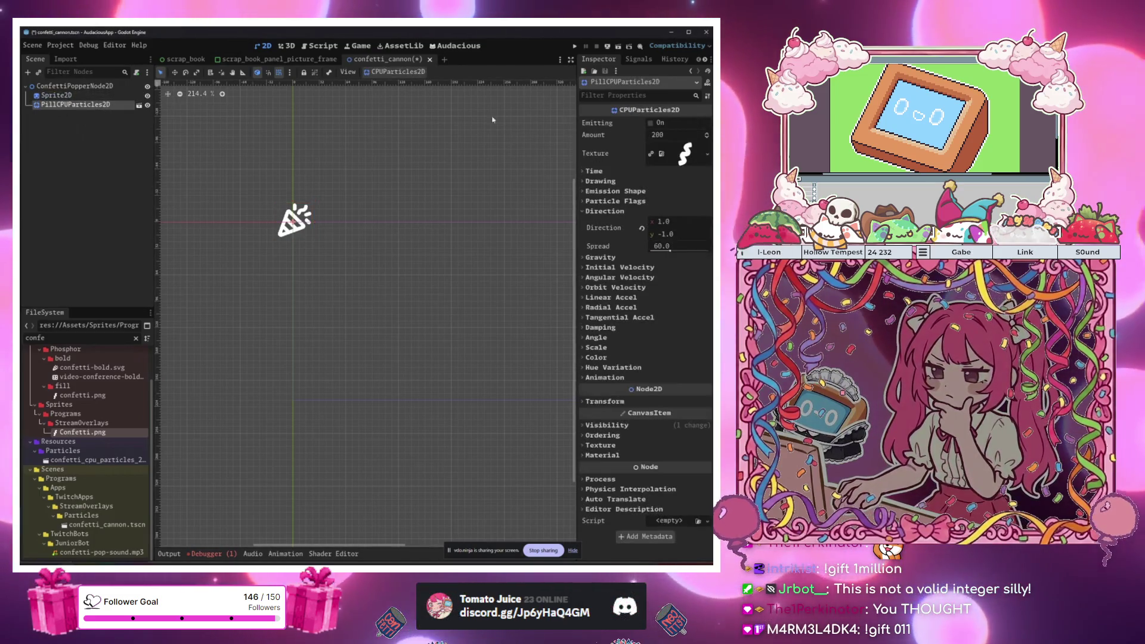
pyautogui.click(660, 123)
pyautogui.scroll(-6, 334, 232)
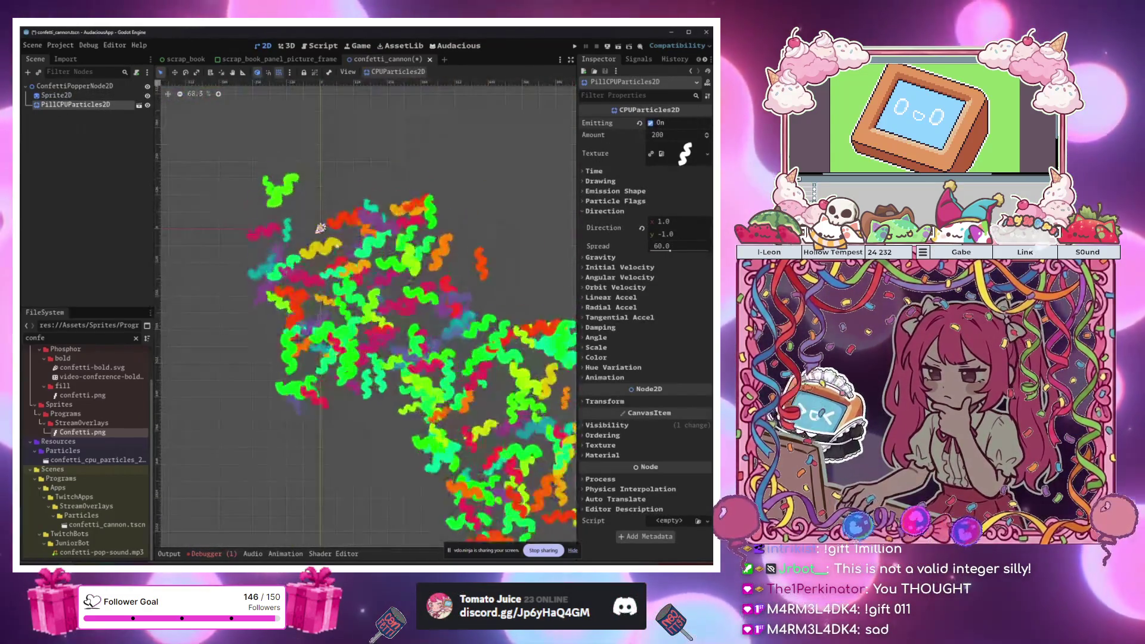
pyautogui.scroll(2, 337, 245)
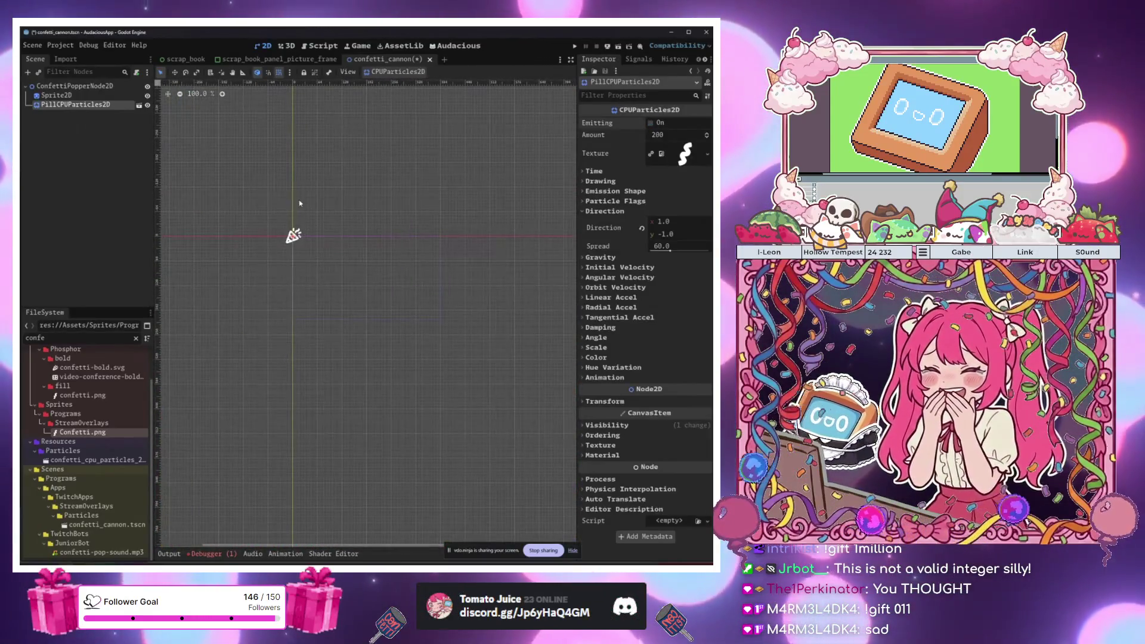
pyautogui.click(73, 103)
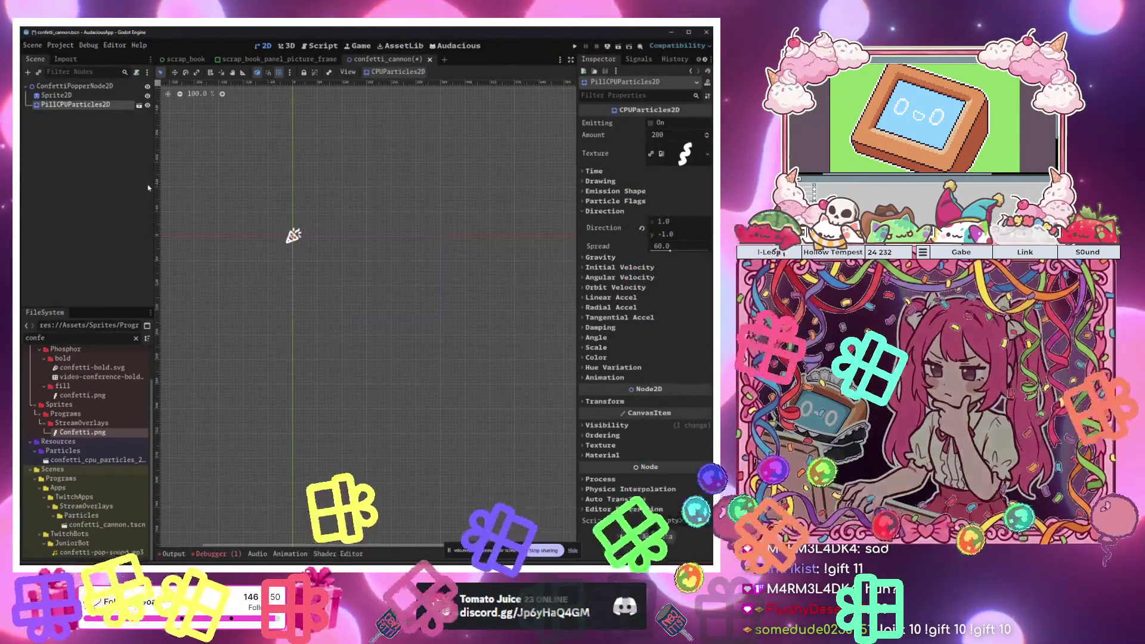
# Step: Switch between the PillCPUParticles2D and Sprite2D nodes to inspect them
pyautogui.click(95, 106)
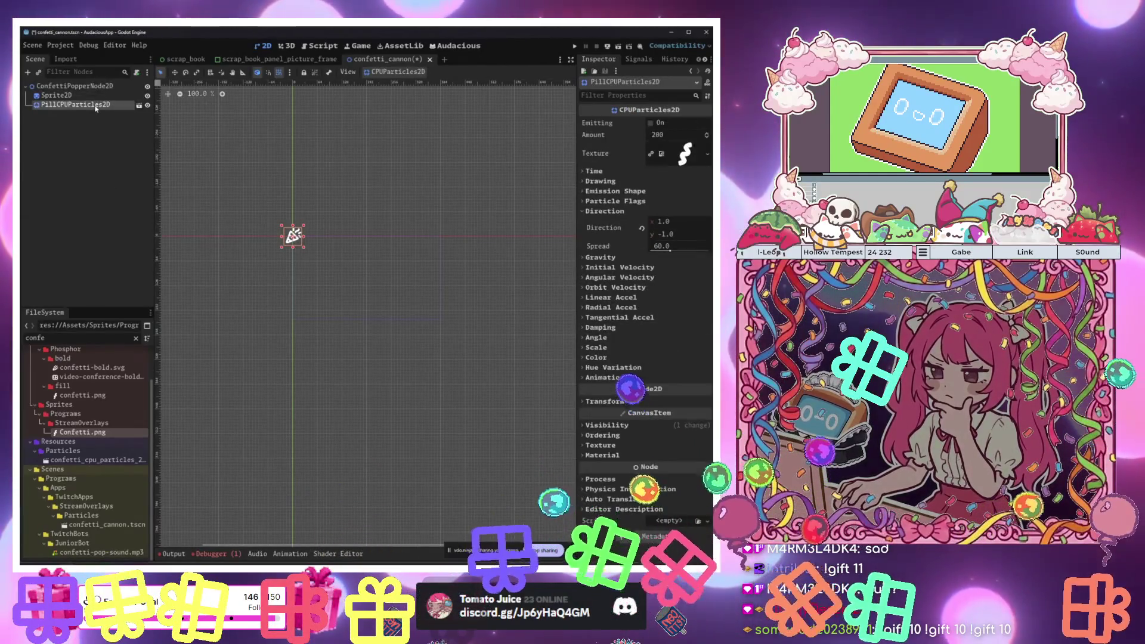
pyautogui.click(98, 97)
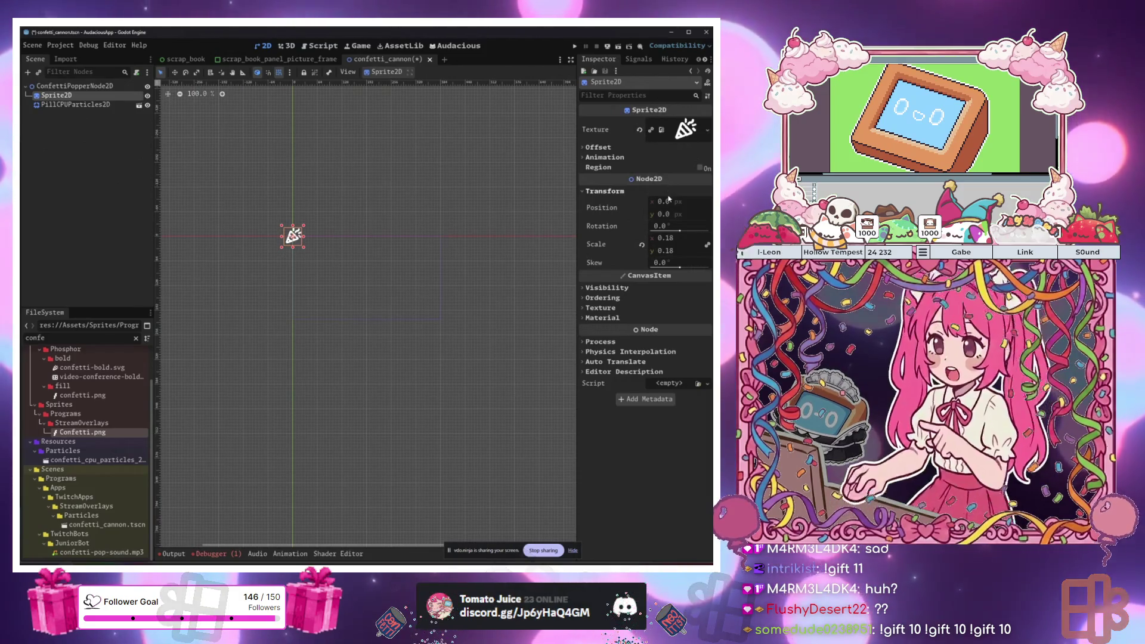
pyautogui.click(420, 353)
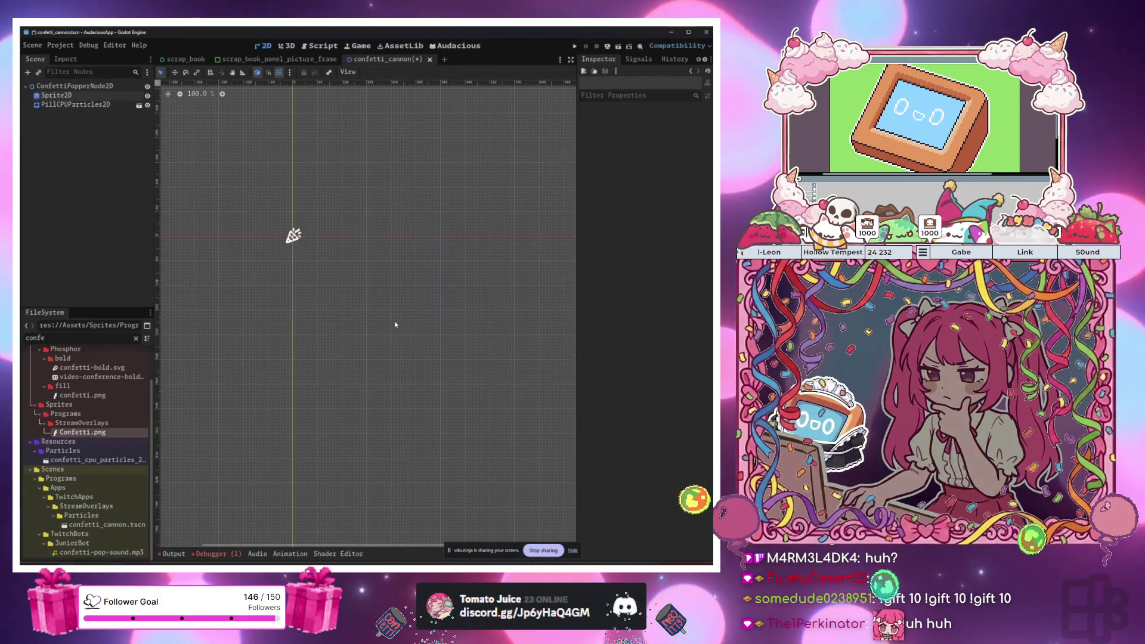
pyautogui.click(70, 104)
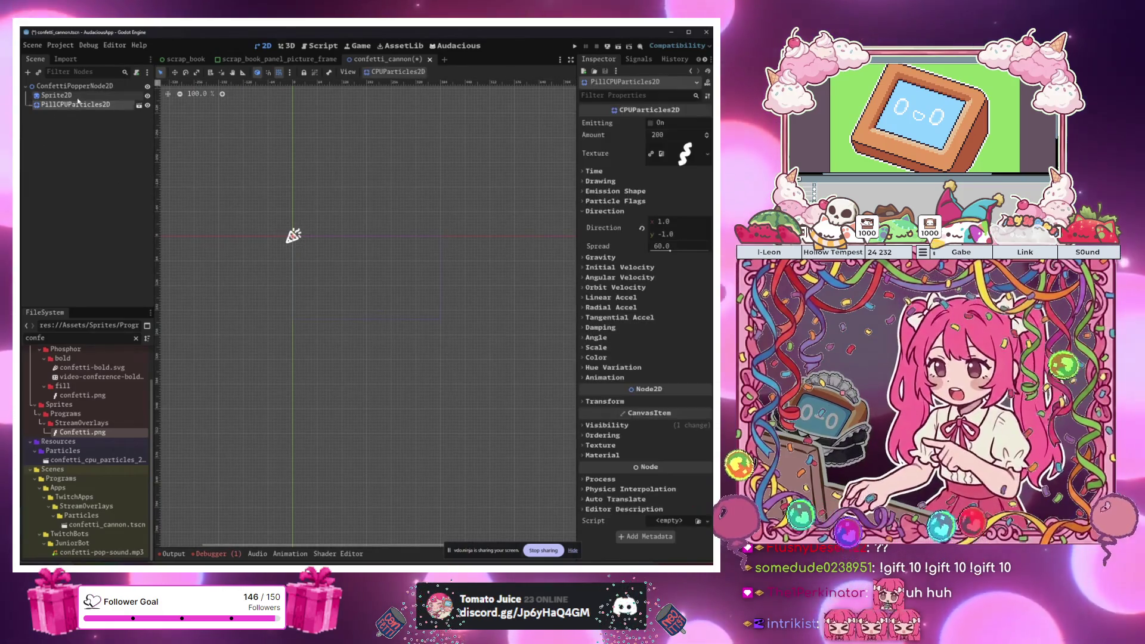
pyautogui.click(59, 95)
pyautogui.click(70, 105)
pyautogui.click(59, 96)
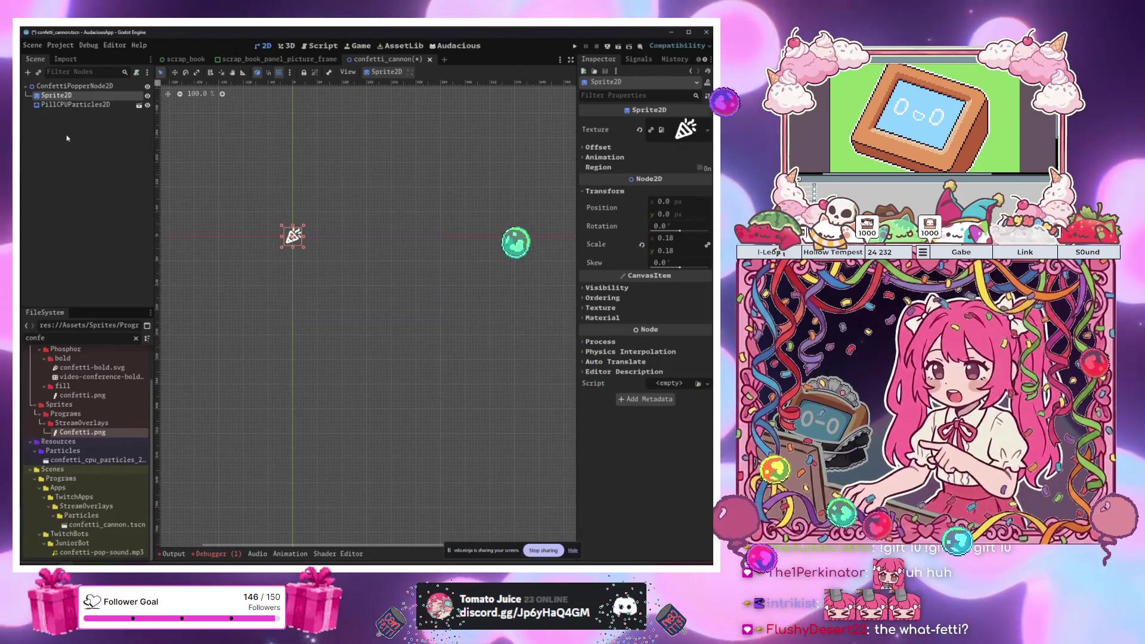
# Step: Select Sprite2D and reset its Scale so the popper shows at full size
pyautogui.click(74, 129)
pyautogui.click(54, 107)
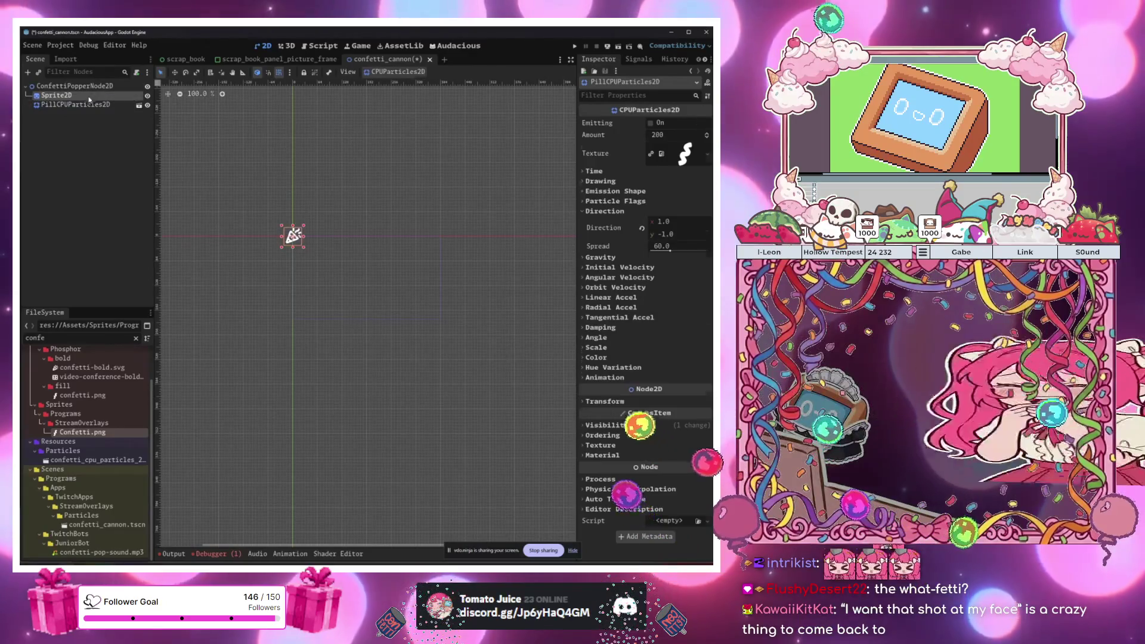
pyautogui.click(69, 105)
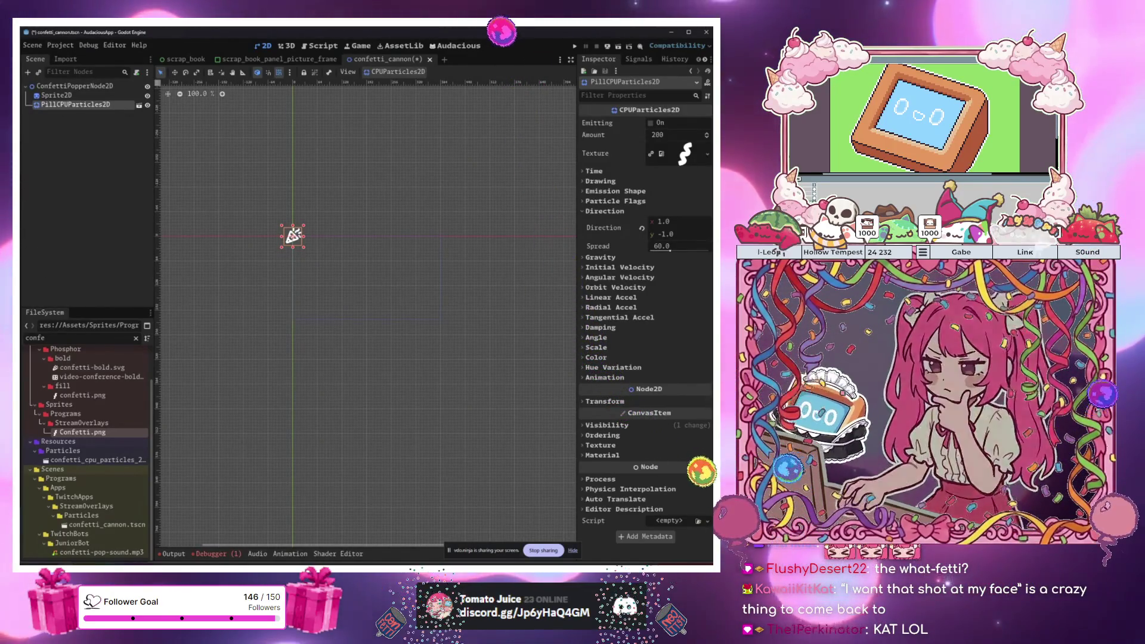
pyautogui.click(56, 95)
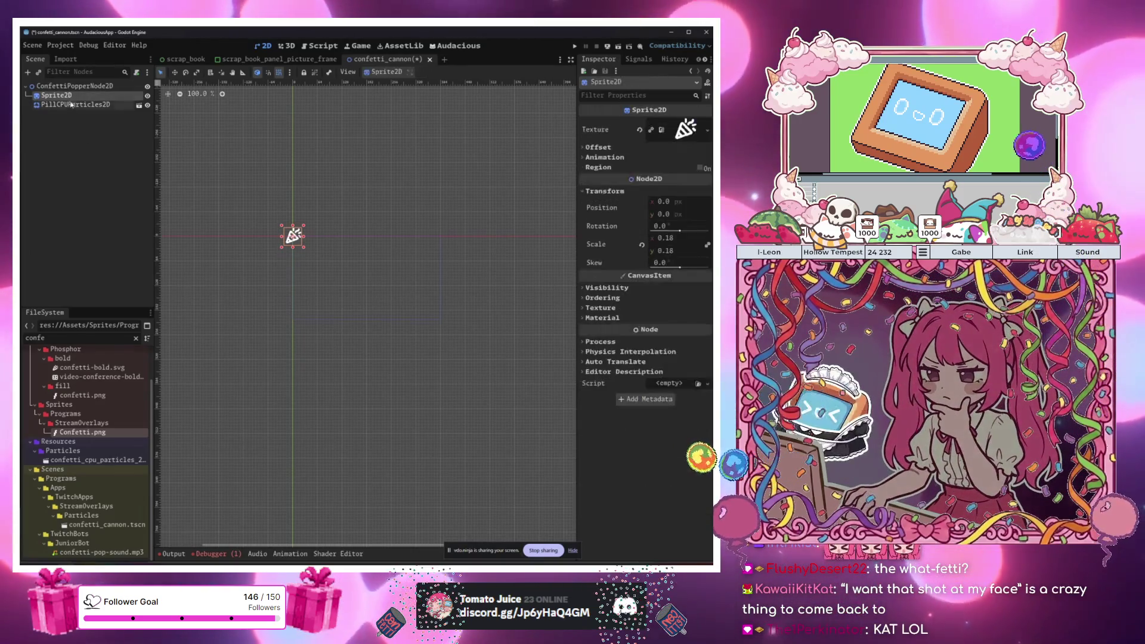
pyautogui.click(75, 104)
pyautogui.click(80, 95)
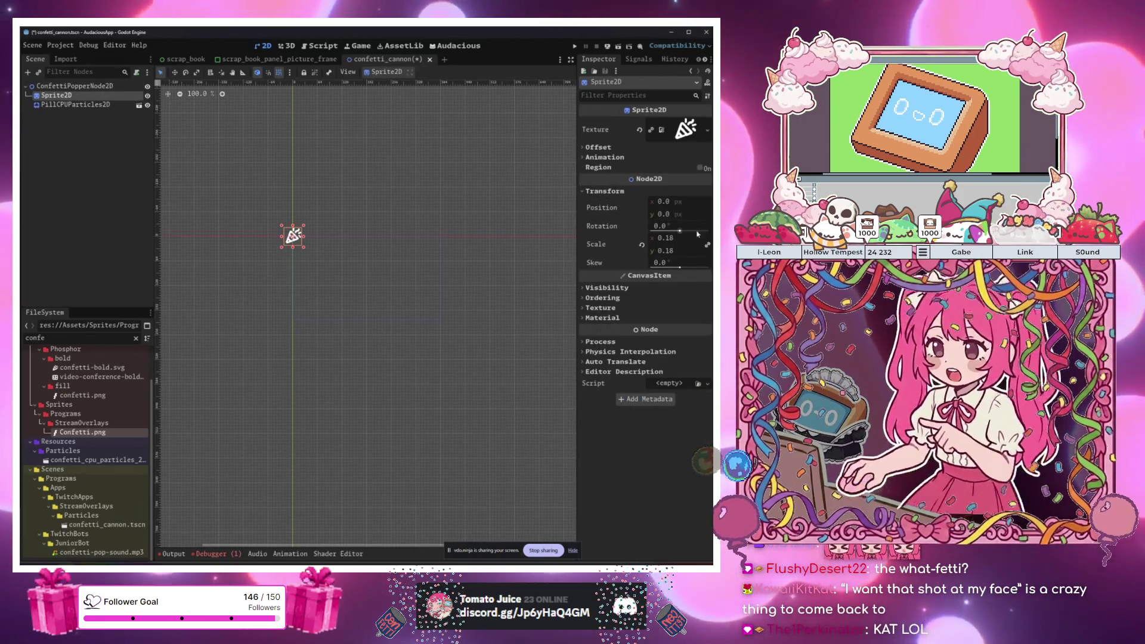
pyautogui.click(642, 244)
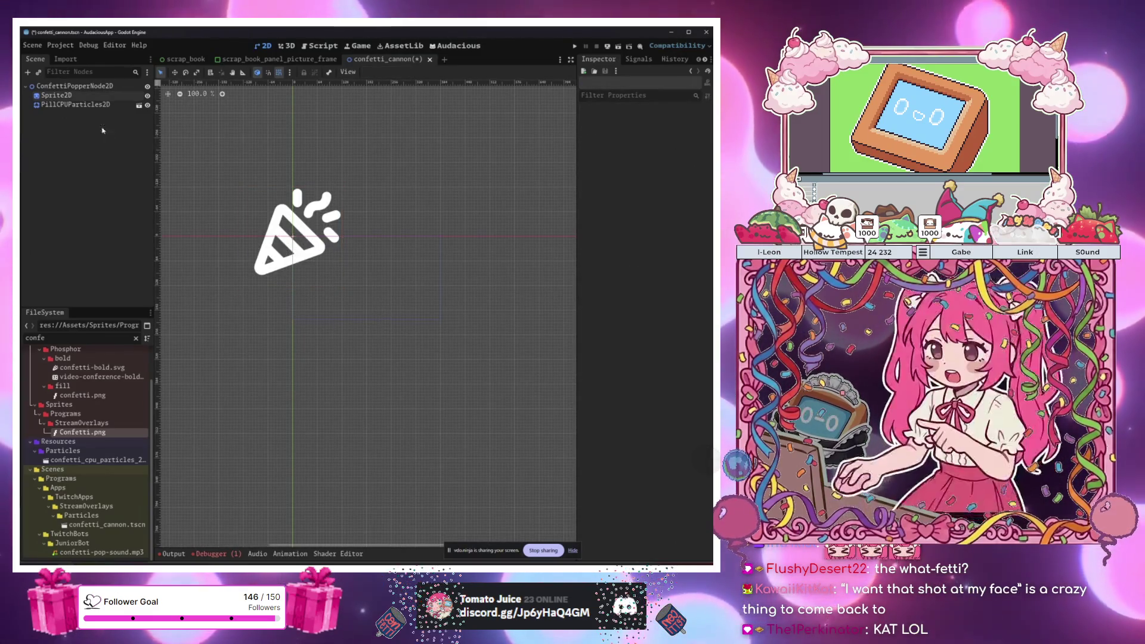
# Step: Move the PillCPUParticles2D emitter to the popper's mouth, preview the burst, and save confetti_cannon
pyautogui.click(75, 104)
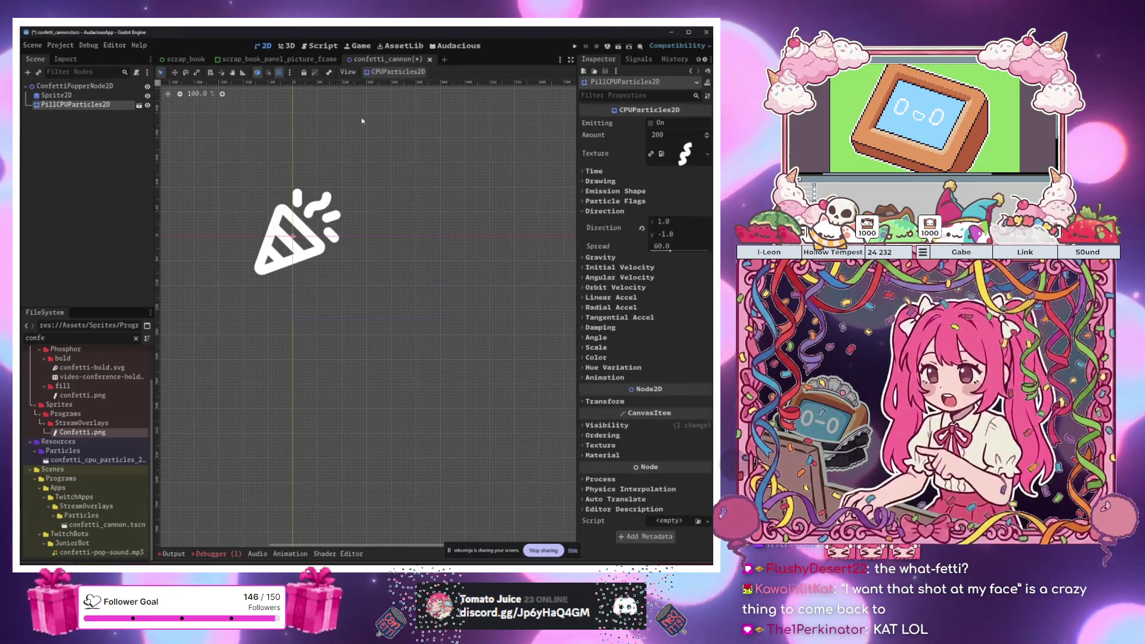
pyautogui.click(653, 123)
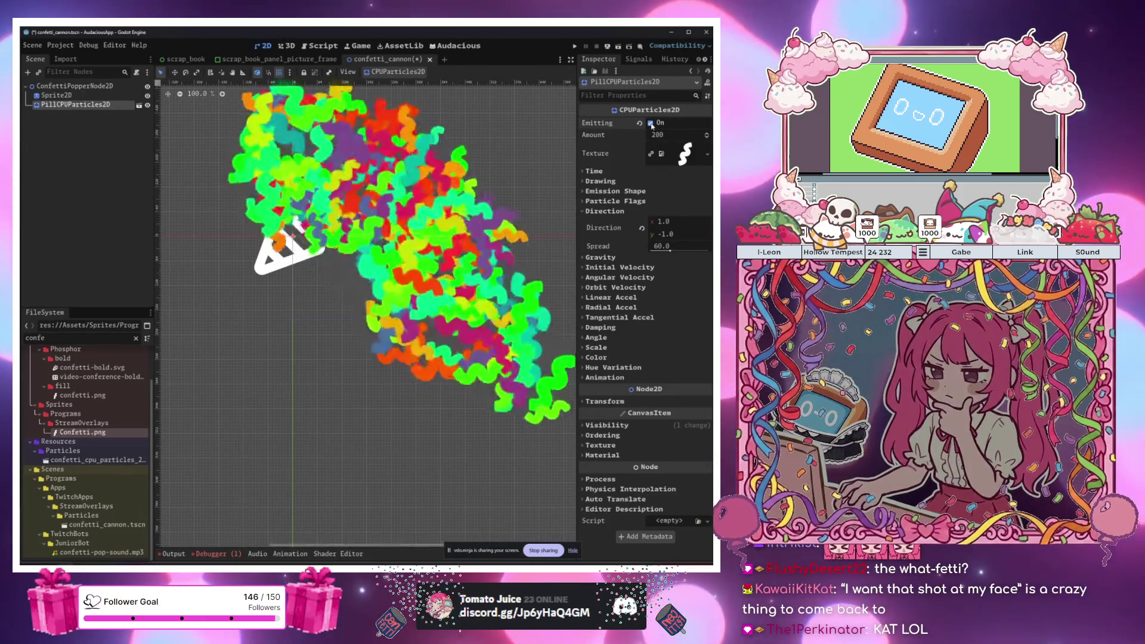
pyautogui.press('w')
pyautogui.scroll(2, 346, 313)
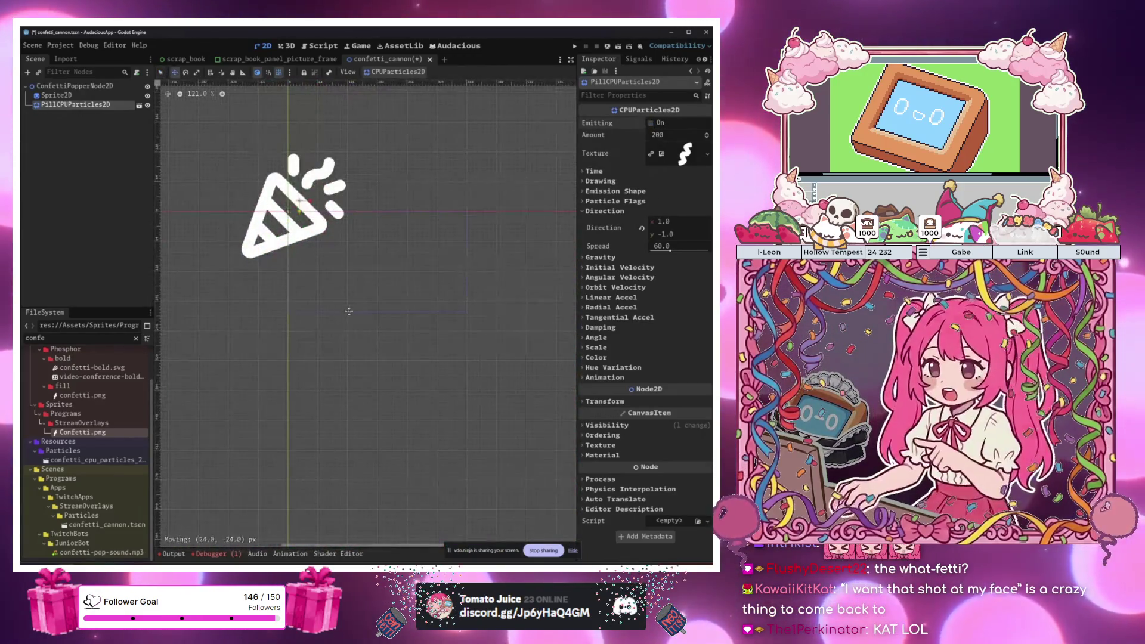
pyautogui.click(667, 121)
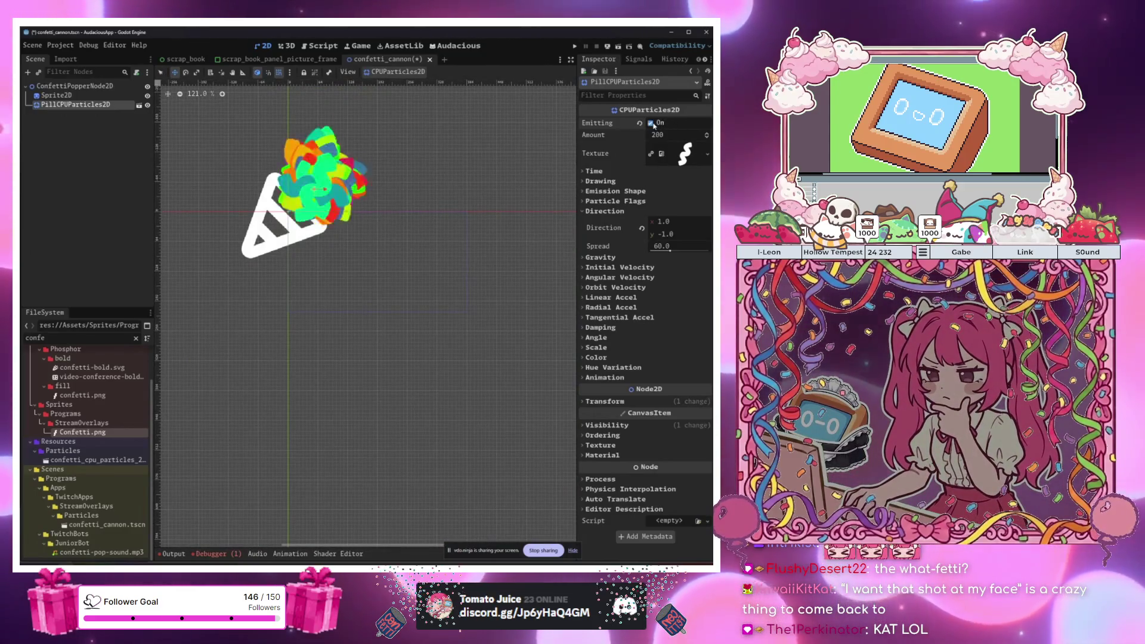
pyautogui.scroll(-4, 383, 275)
pyautogui.scroll(-3, 384, 273)
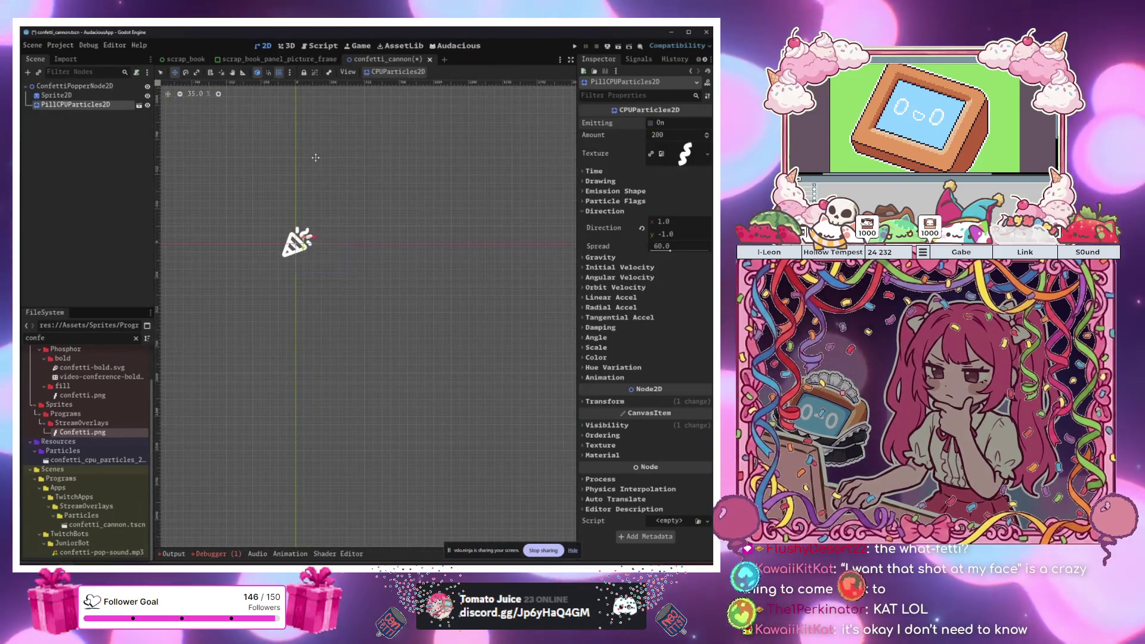
pyautogui.hotkey('ctrl', 's')
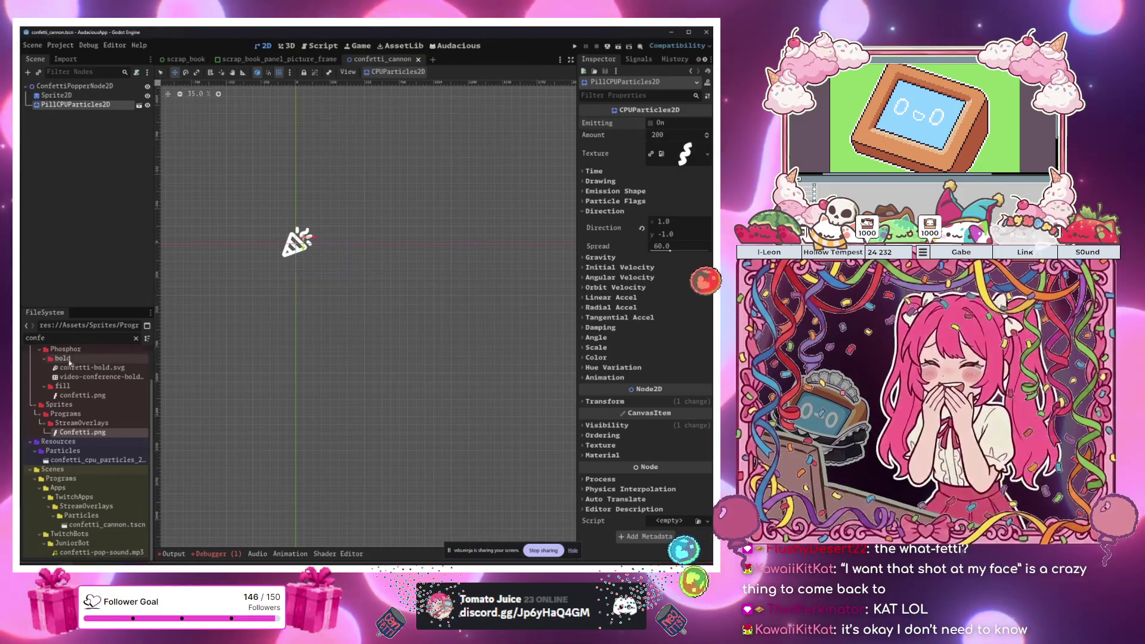
# Step: Filter the FileSystem for 'strea' to find stream_overlays.tscn, then run and stop the project
pyautogui.write('strea')
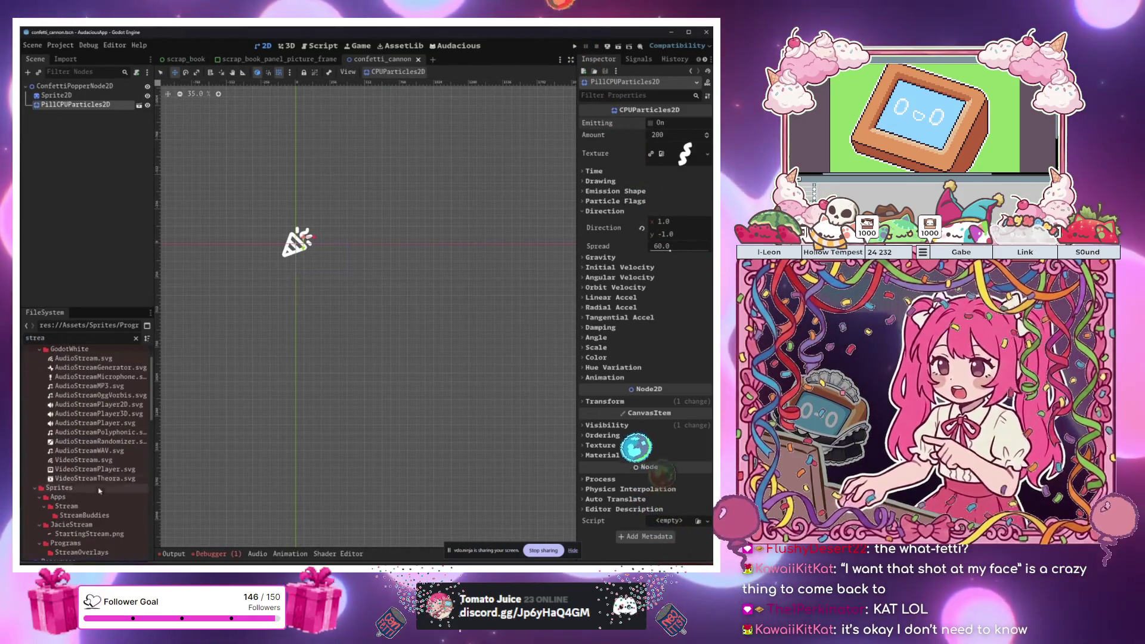
pyautogui.scroll(-3, 103, 522)
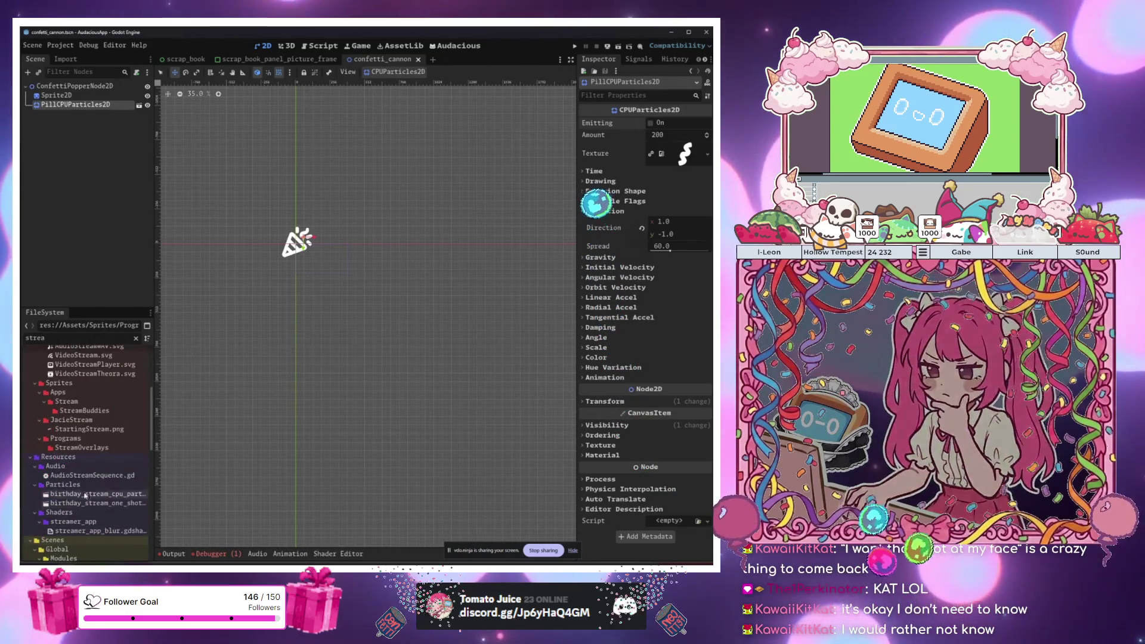
pyautogui.scroll(-3, 84, 485)
pyautogui.scroll(-3, 84, 485)
pyautogui.scroll(-3, 87, 485)
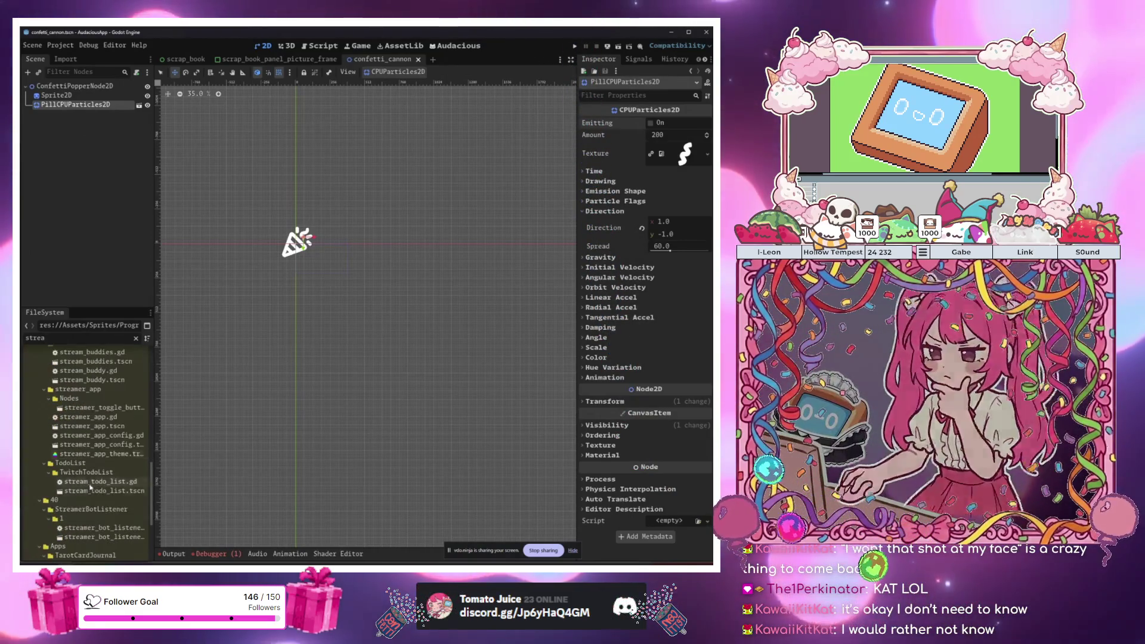
pyautogui.scroll(-4, 107, 488)
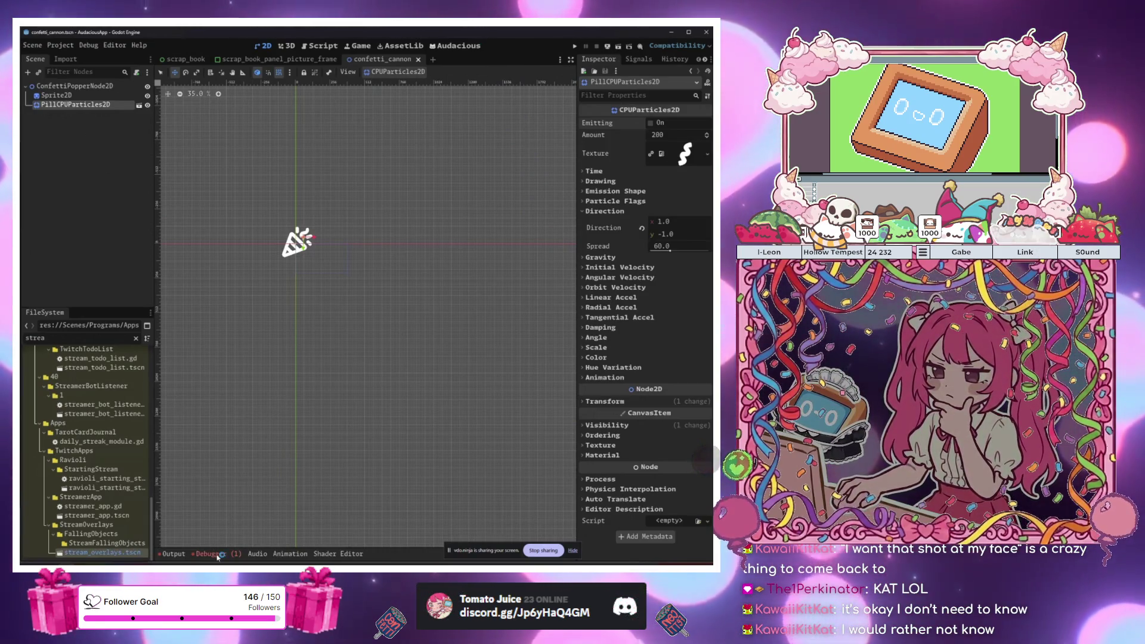
pyautogui.press('F5')
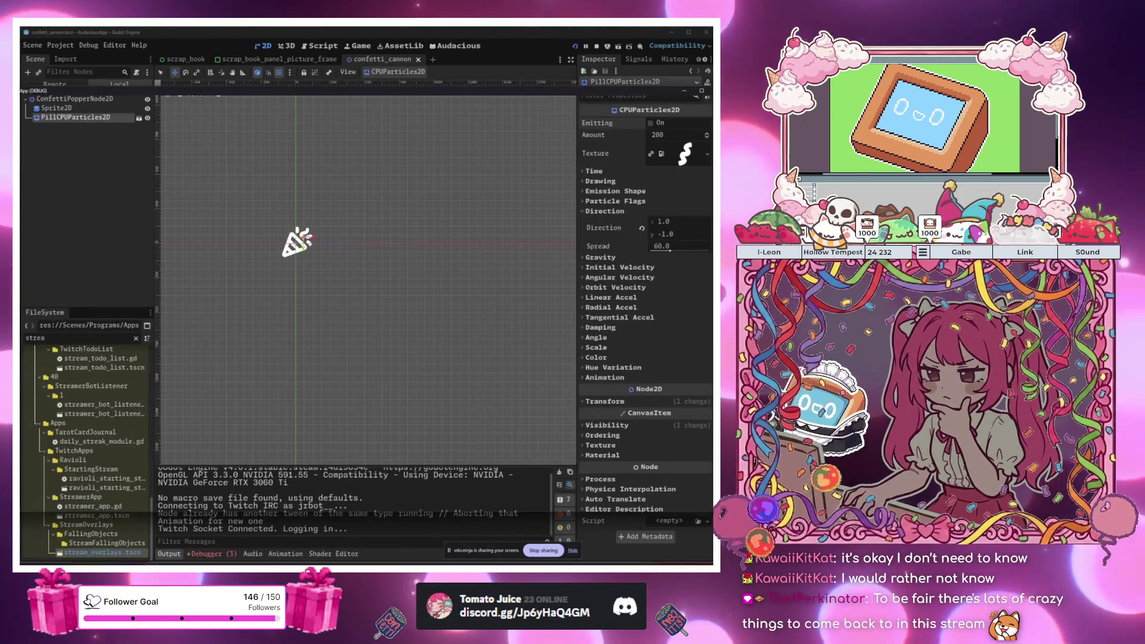
pyautogui.press('F8')
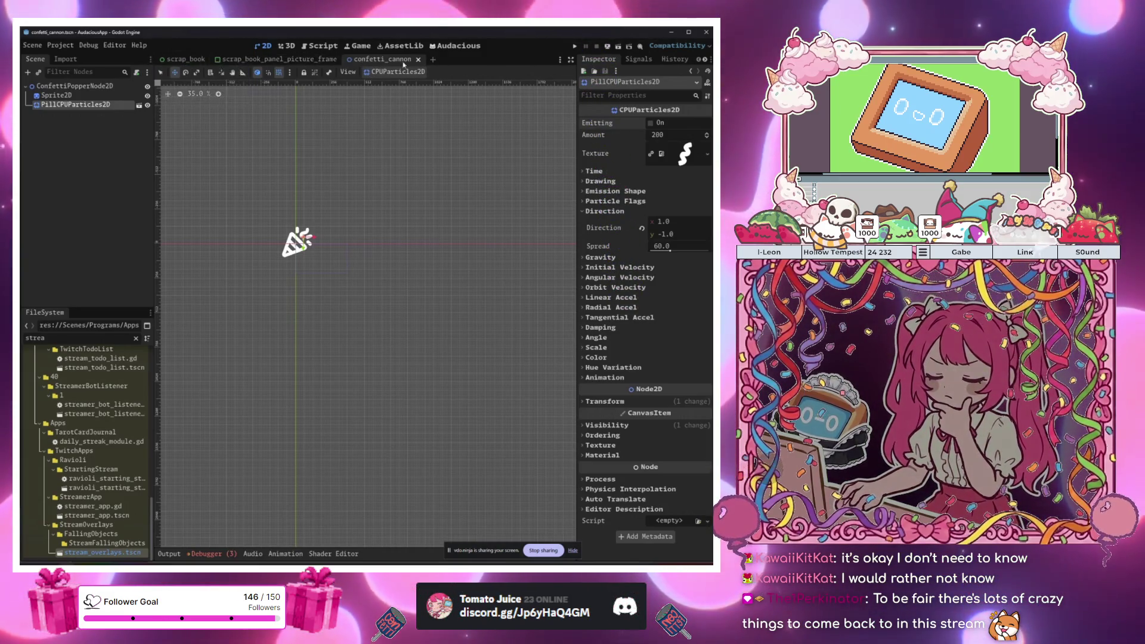
pyautogui.doubleClick(108, 553)
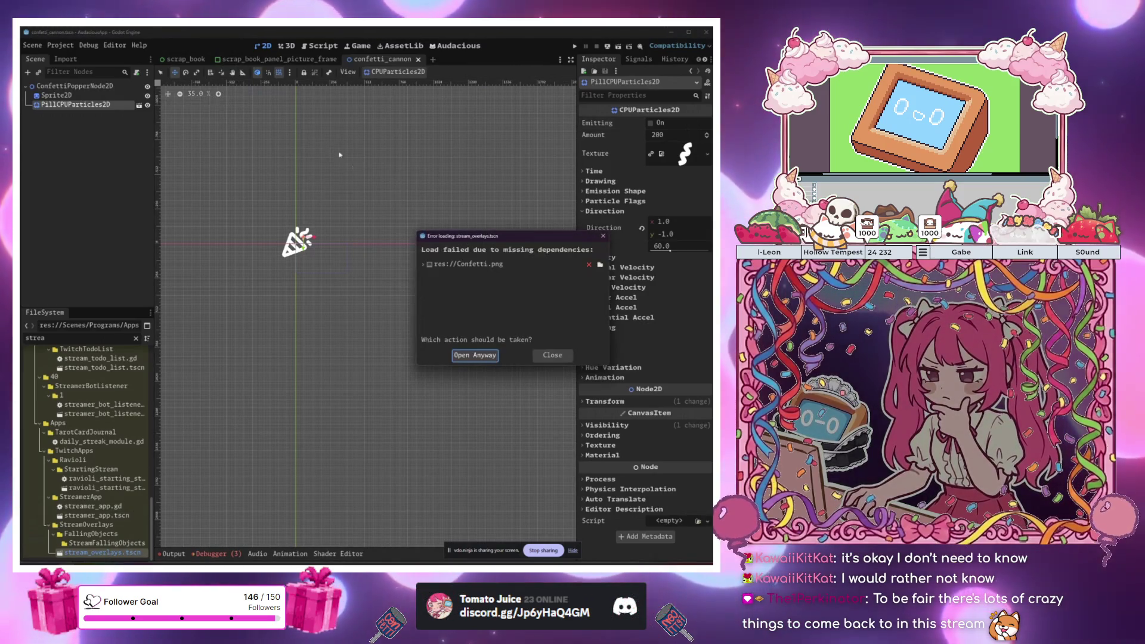
pyautogui.click(600, 265)
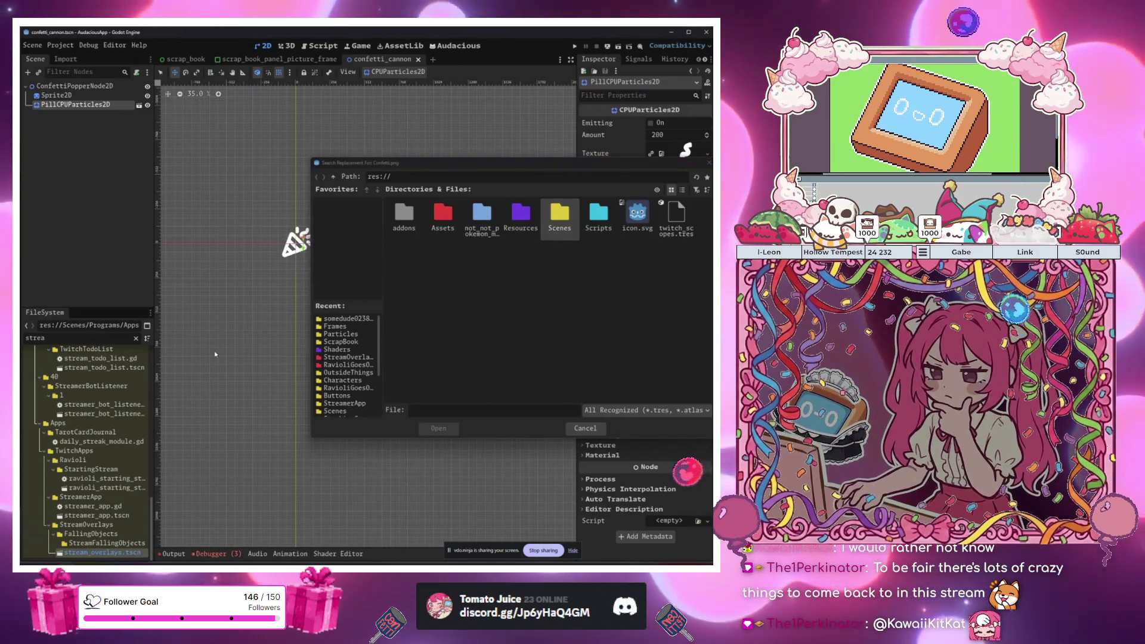
pyautogui.doubleClick(443, 214)
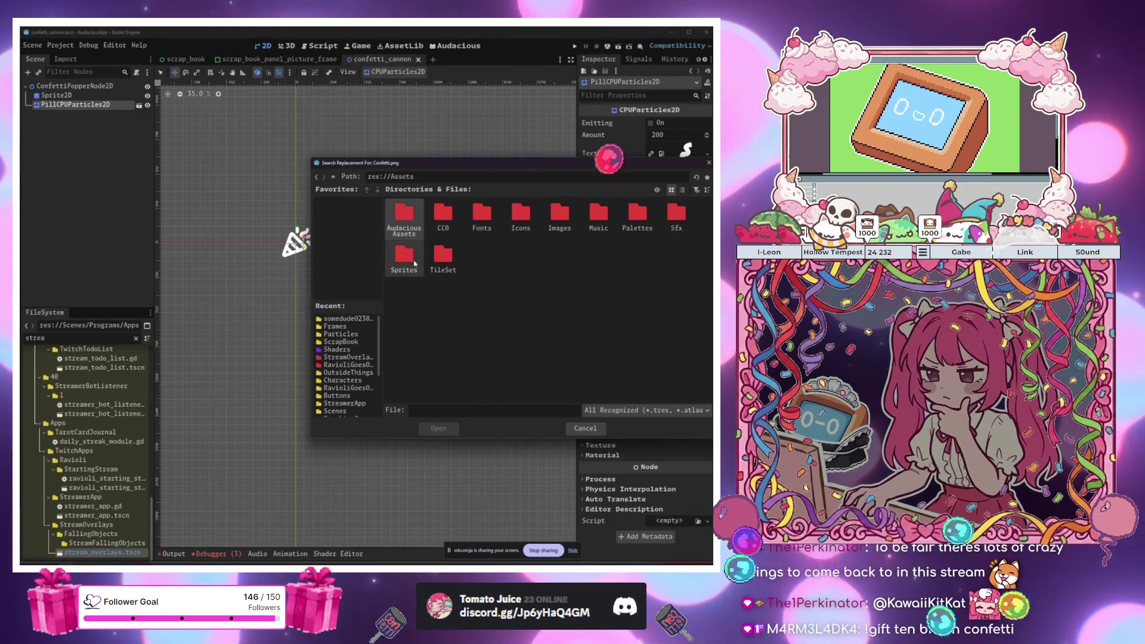
pyautogui.doubleClick(417, 261)
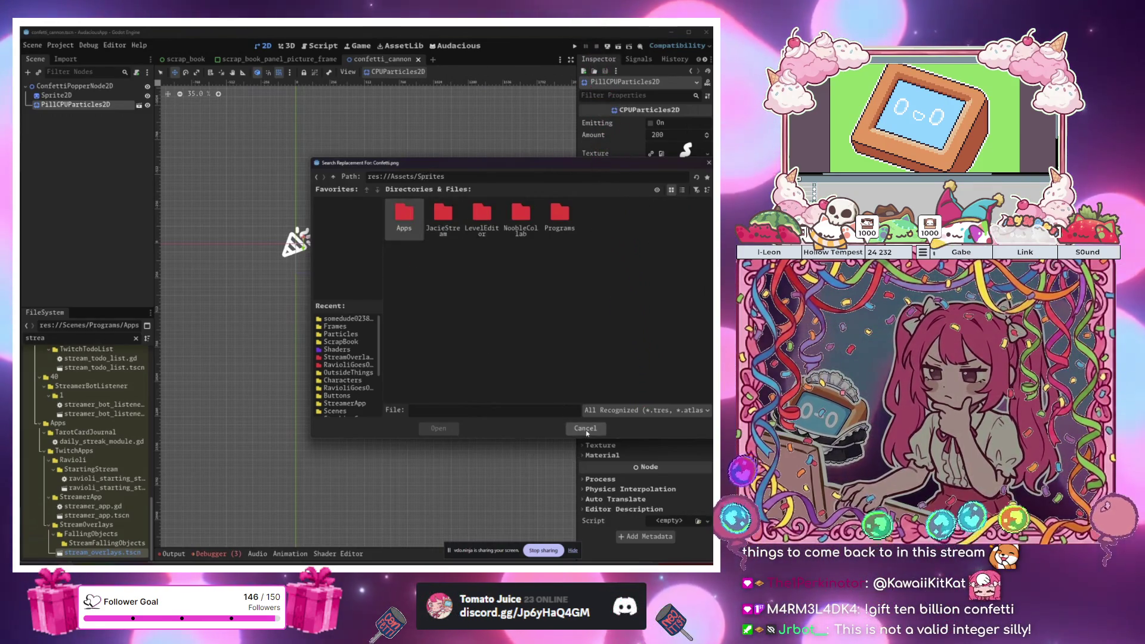
pyautogui.click(586, 429)
pyautogui.click(476, 356)
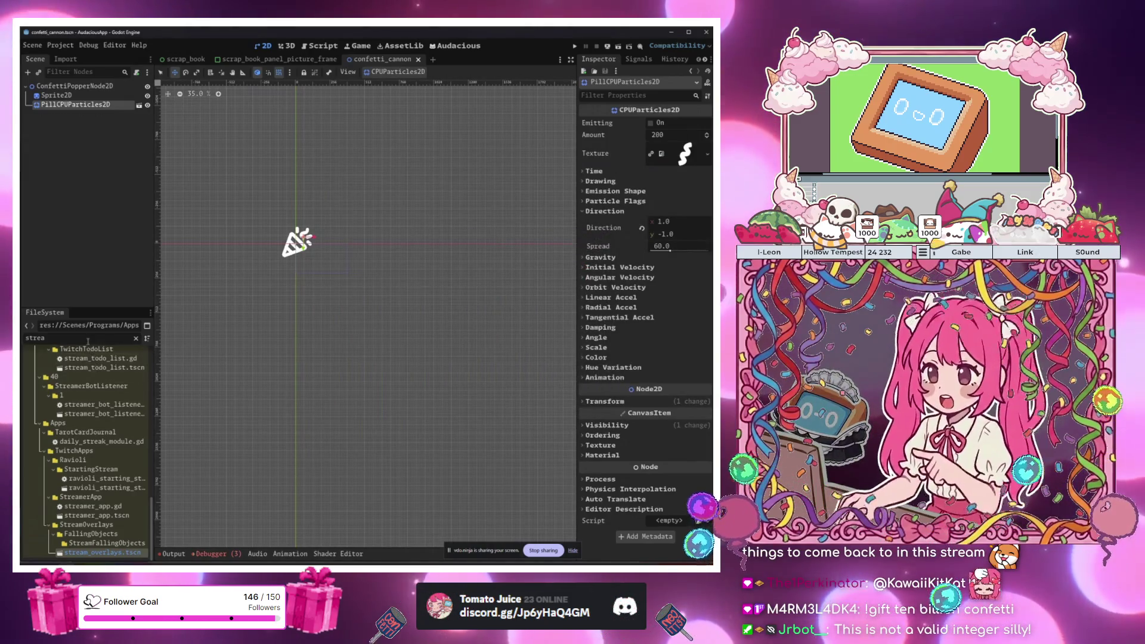
pyautogui.press('BackSpace')
pyautogui.press('BackSpace')
pyautogui.press('BackSpace')
# Step: Filter FileSystem for 'confe' to select Confetti.png, then change the filter to 'stream_o'
pyautogui.write('conf')
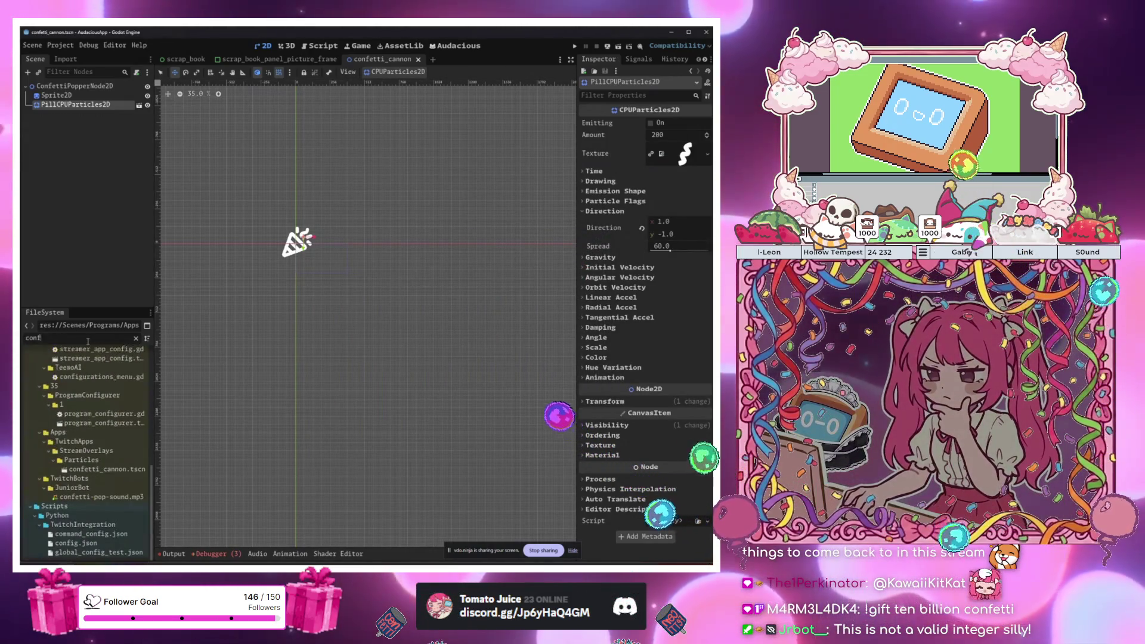
pyautogui.write('e')
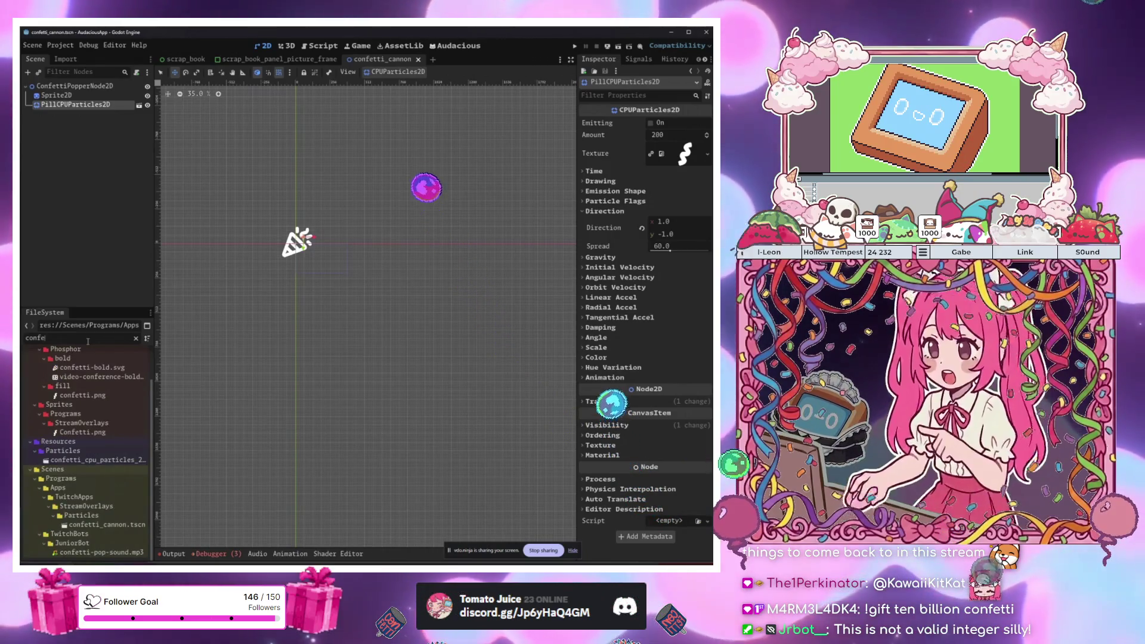
pyautogui.click(83, 432)
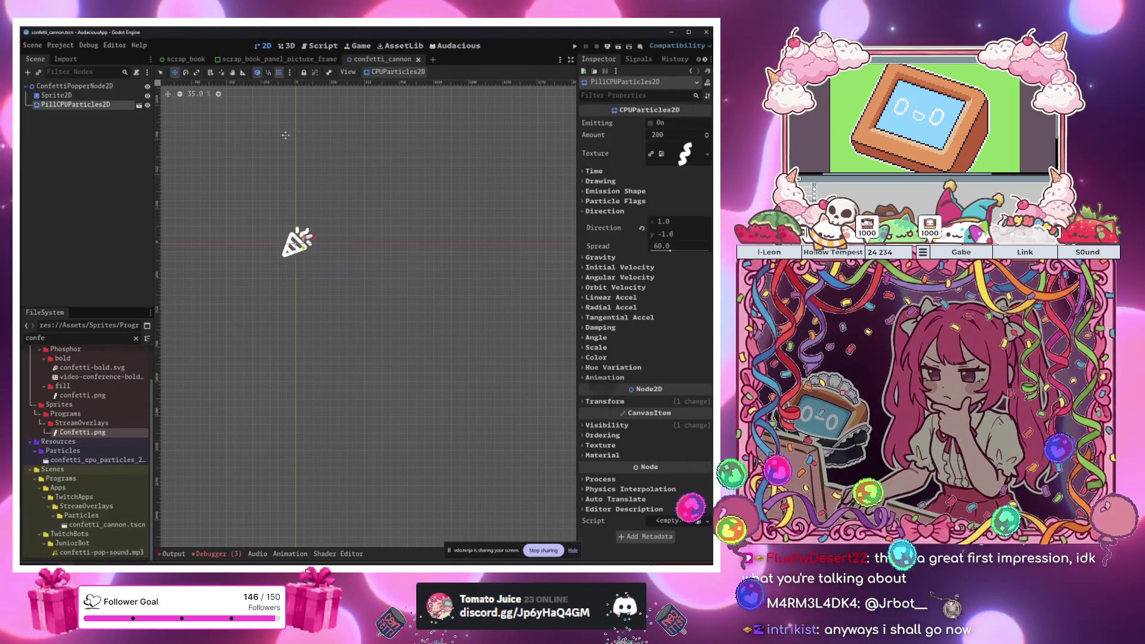
pyautogui.doubleClick(64, 338)
pyautogui.write('strea')
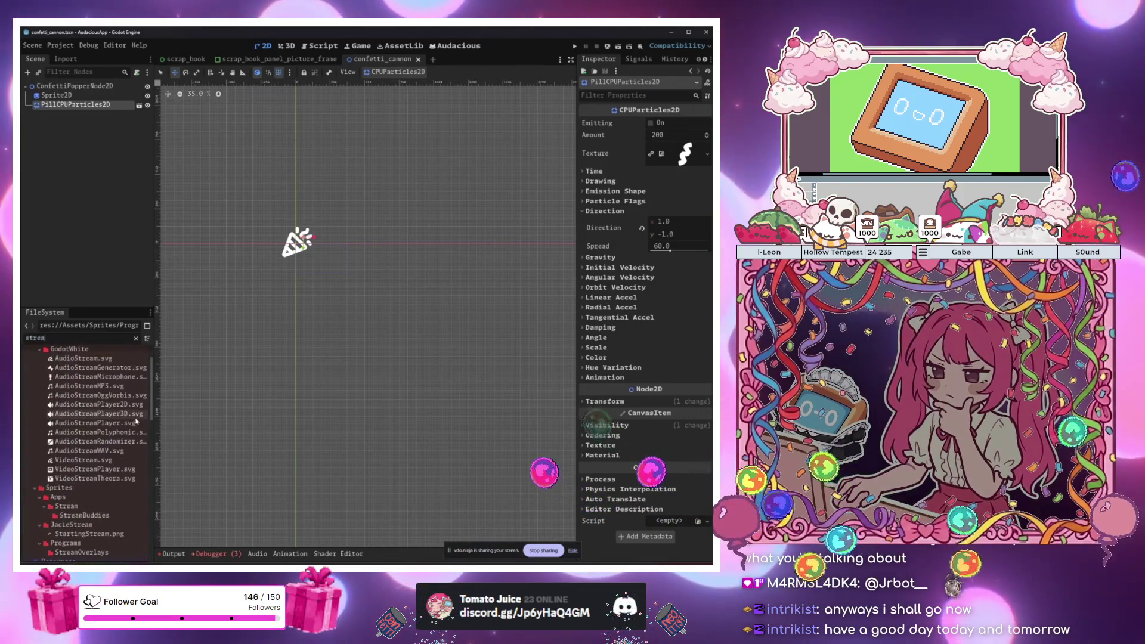
pyautogui.write('meo')
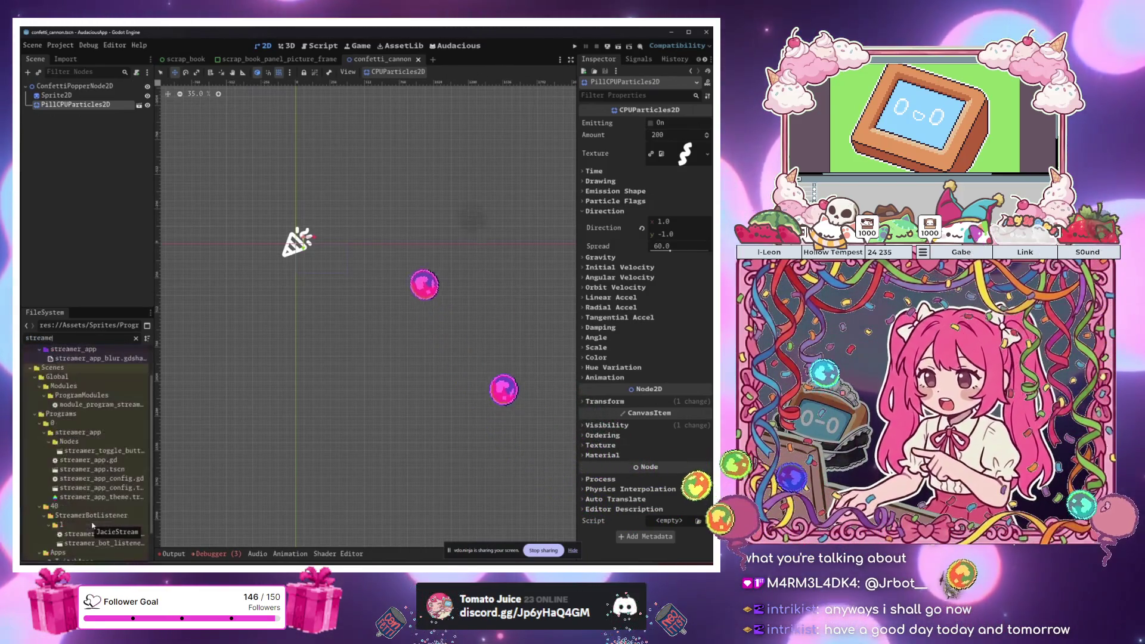
pyautogui.press('BackSpace')
pyautogui.press('BackSpace')
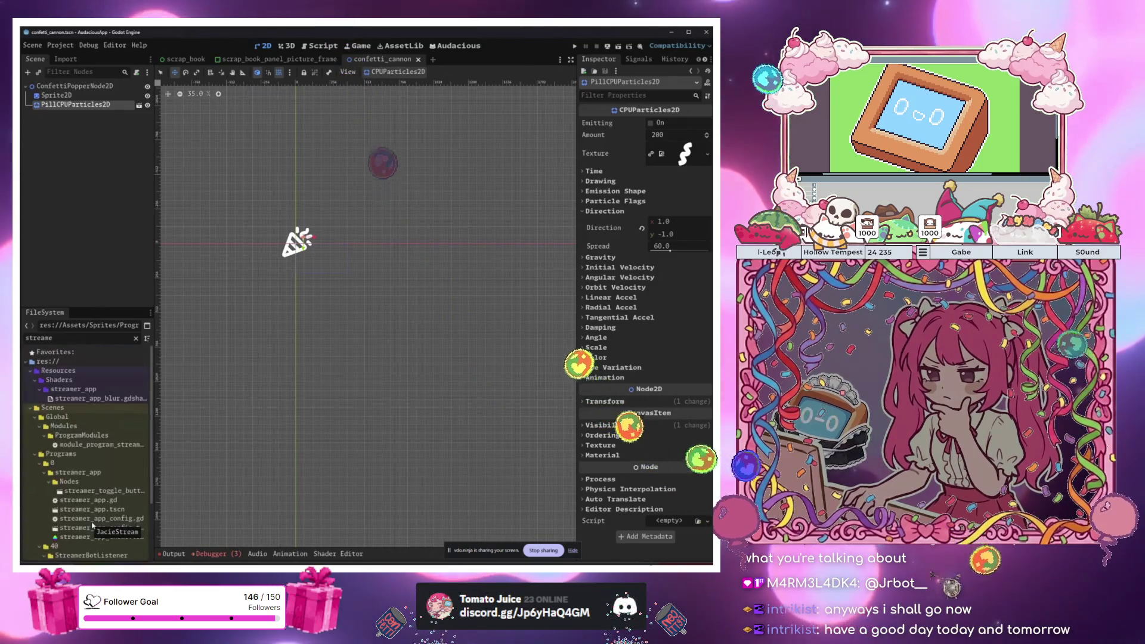
pyautogui.write('_o')
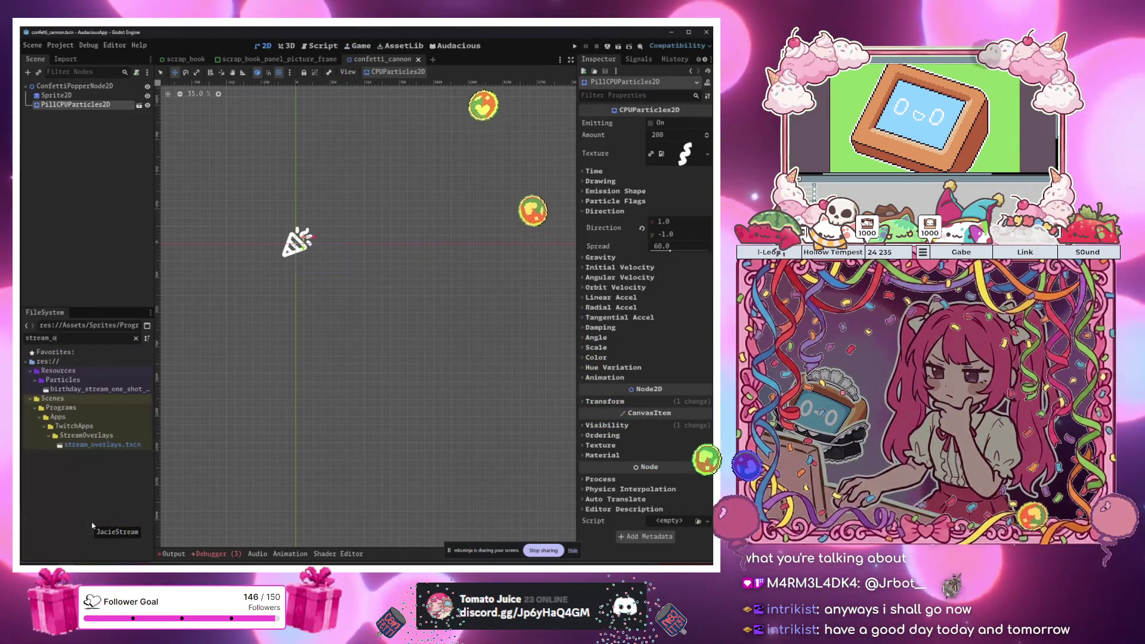
# Step: Reopen stream_overlays.tscn and browse into Scenes for a replacement for the missing Confetti.png
pyautogui.doubleClick(141, 444)
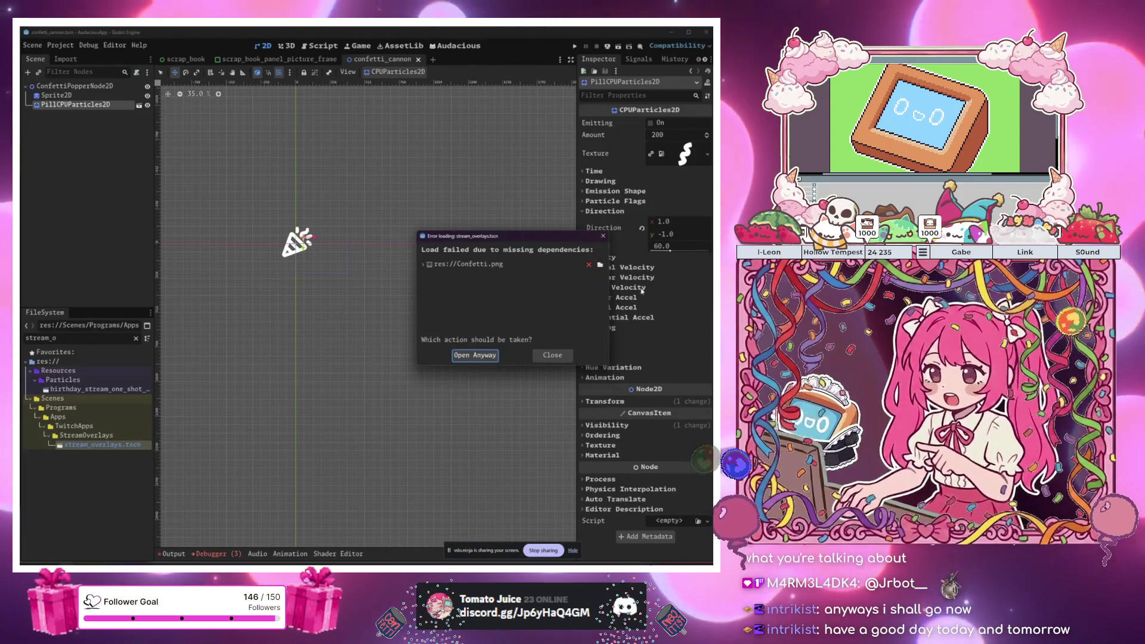
pyautogui.click(474, 355)
pyautogui.click(601, 270)
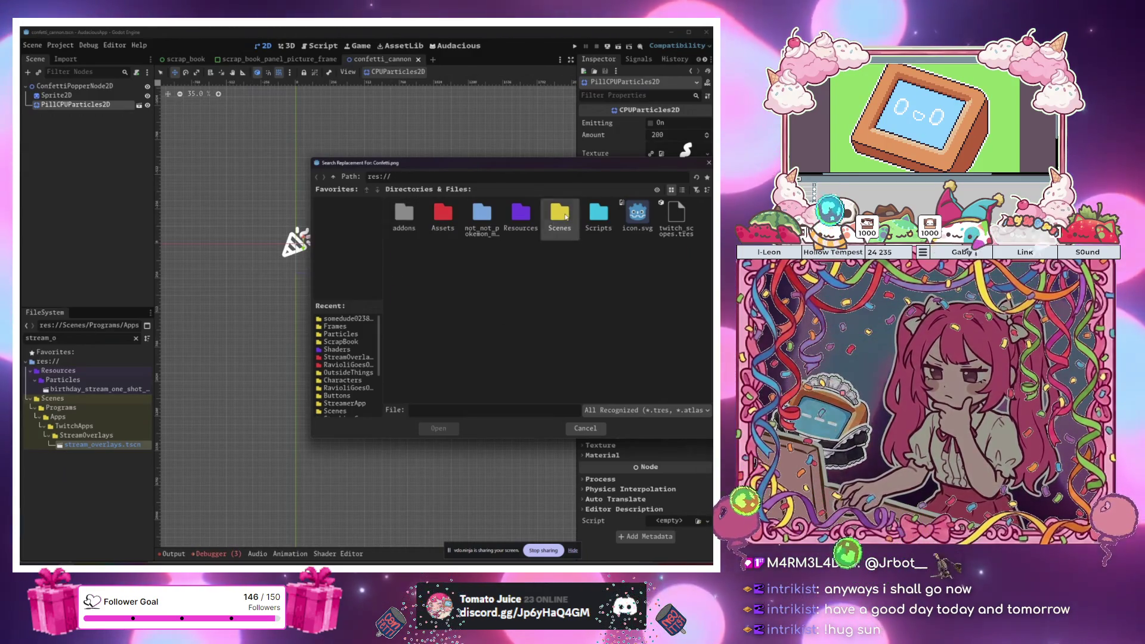
pyautogui.doubleClick(566, 217)
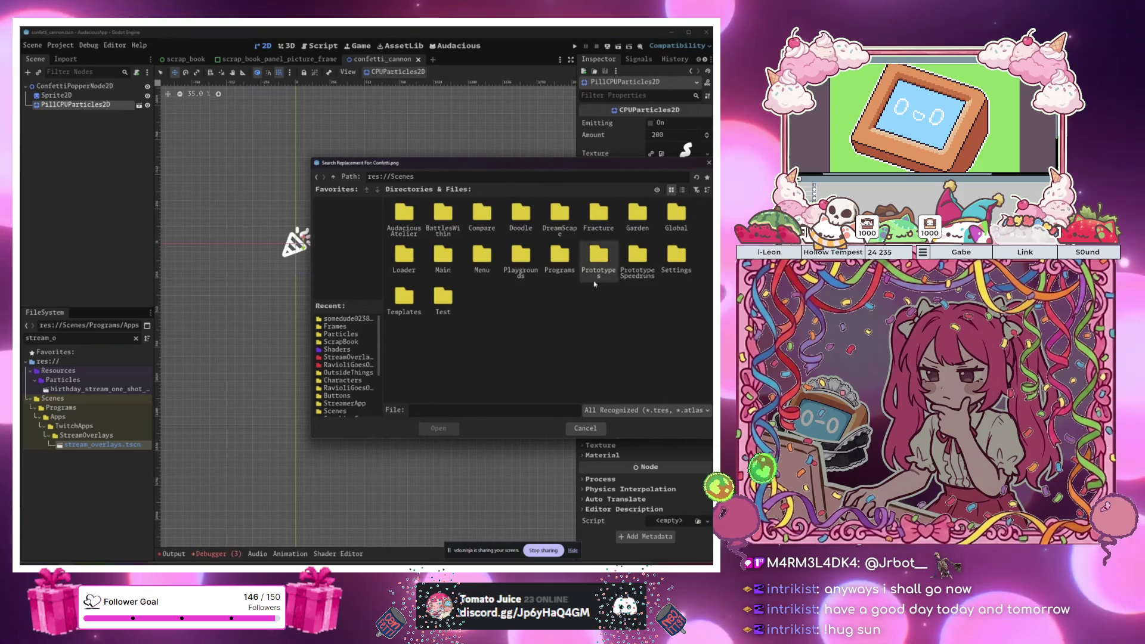
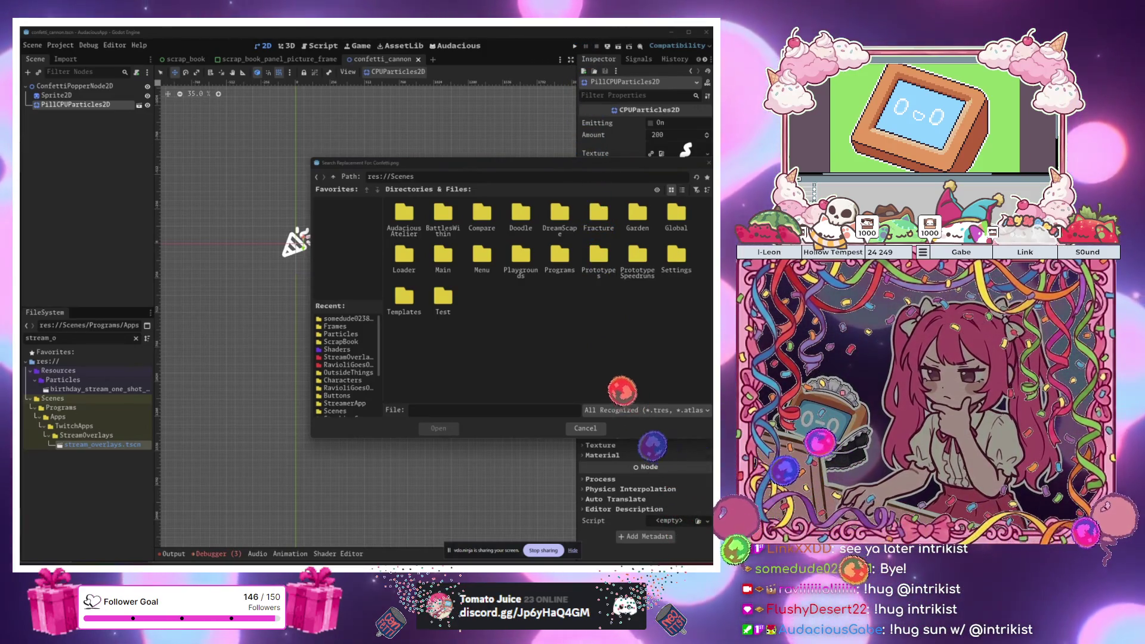
# Step: Relink the missing Confetti.png from res://Assets/Sprites/Programs/StreamOverlays and open the scene
pyautogui.click(333, 177)
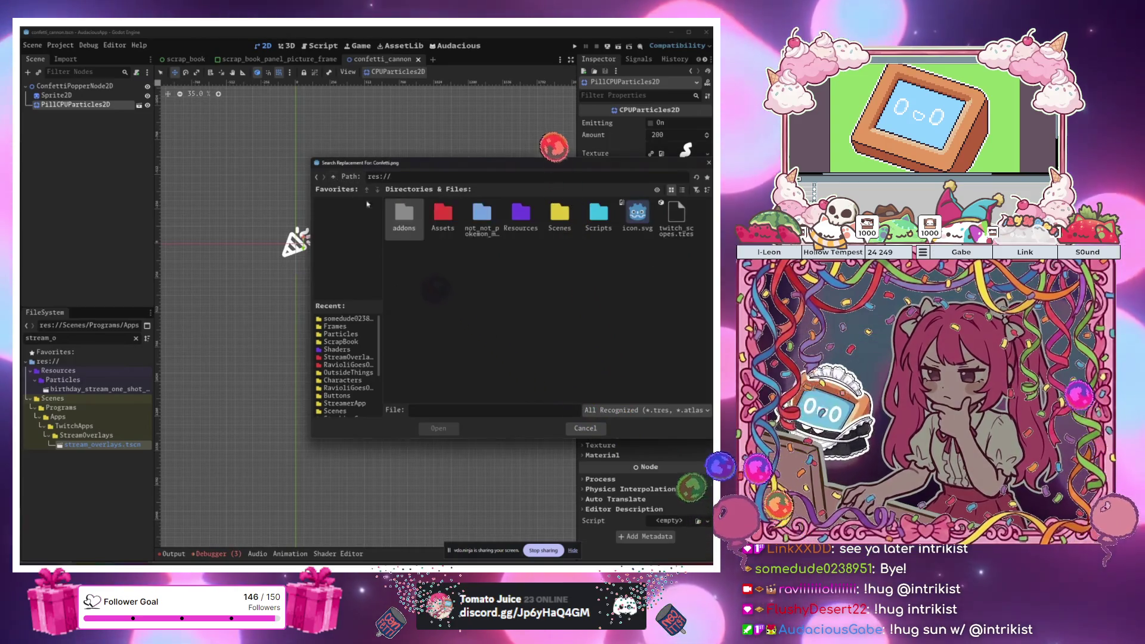
pyautogui.doubleClick(404, 214)
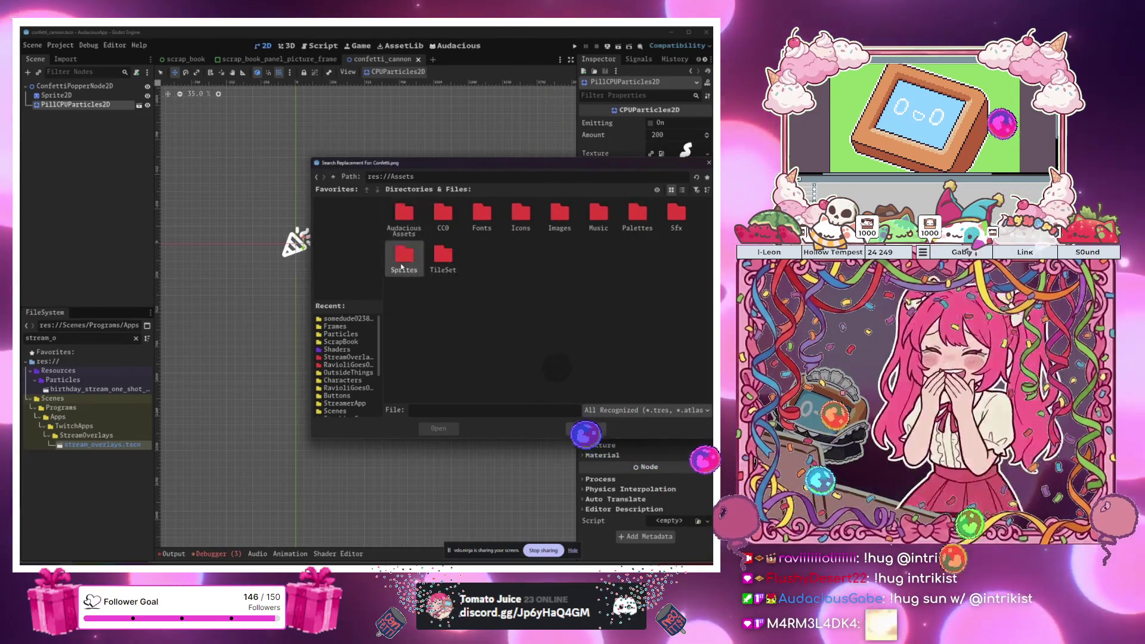
pyautogui.doubleClick(403, 256)
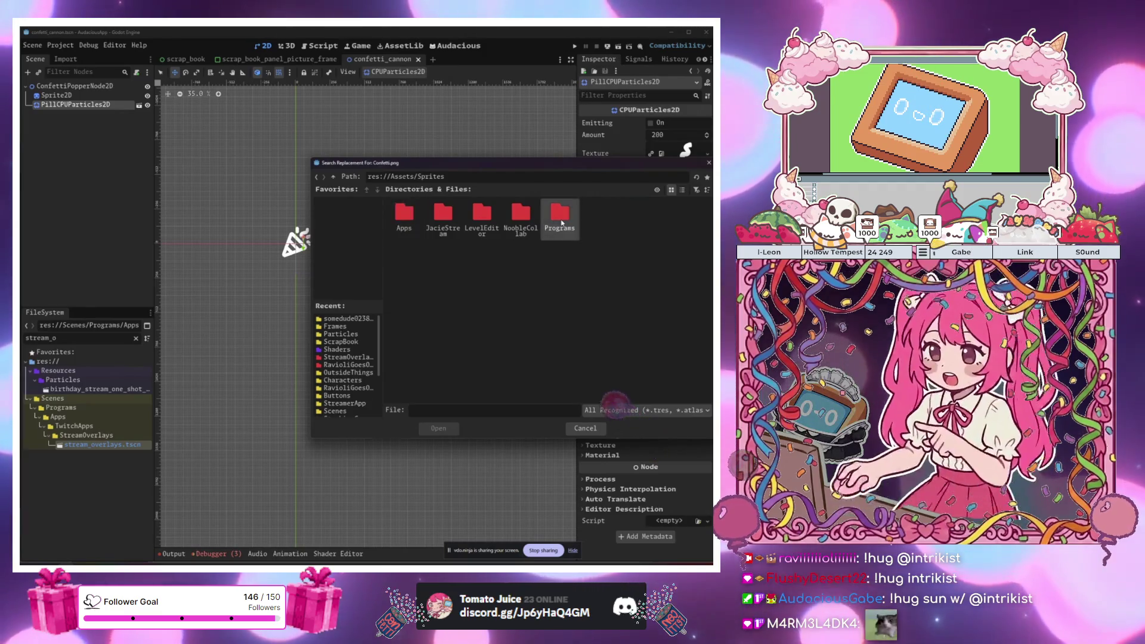
pyautogui.doubleClick(561, 221)
pyautogui.doubleClick(521, 218)
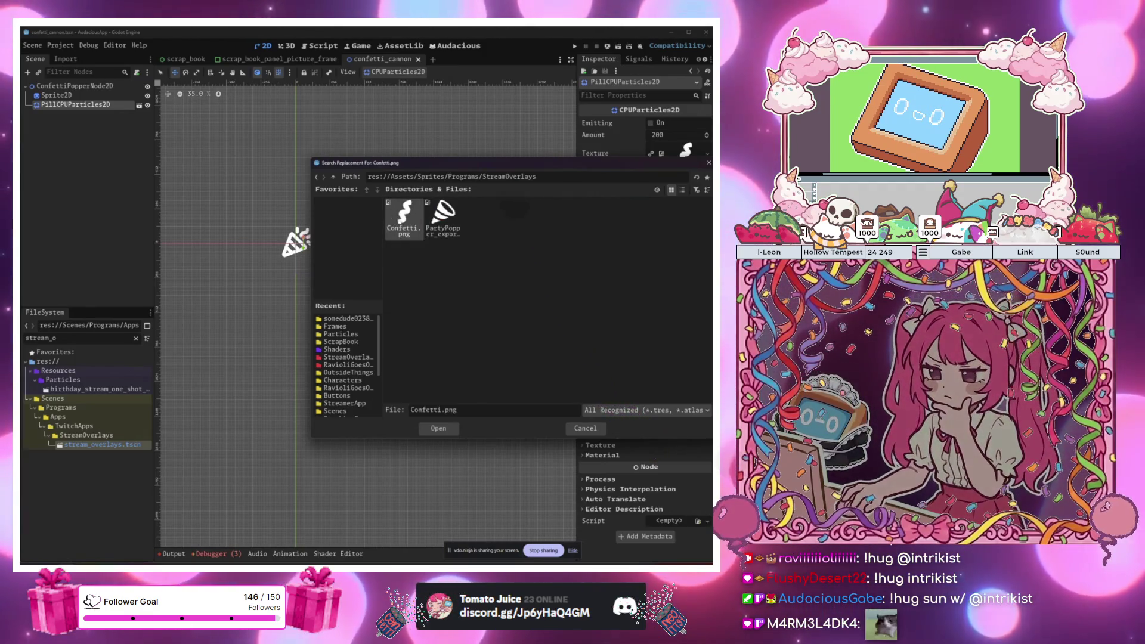
pyautogui.click(438, 428)
pyautogui.click(478, 358)
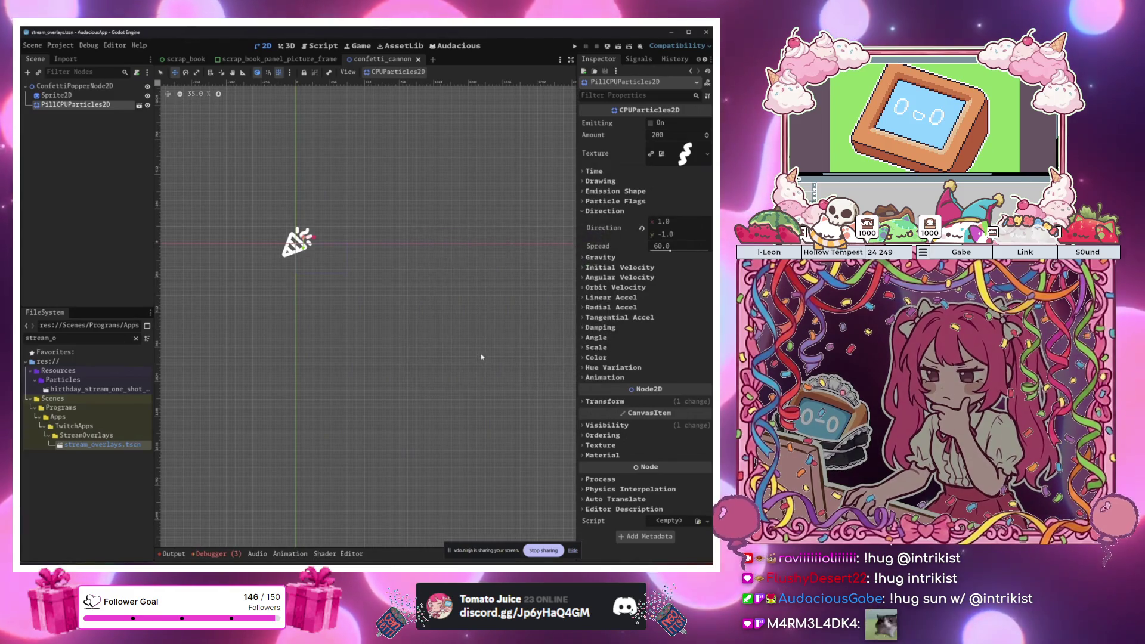
# Step: Hide the PillCPUParticles2D node so its confetti disappears from the 2D canvas
pyautogui.click(84, 170)
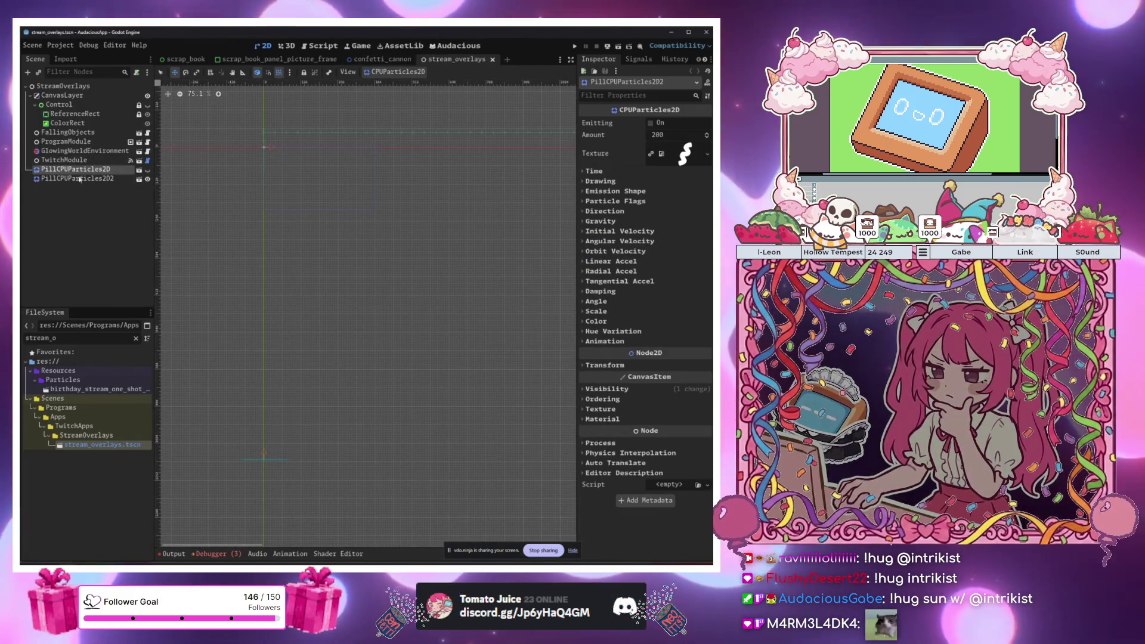
pyautogui.scroll(-3, 224, 183)
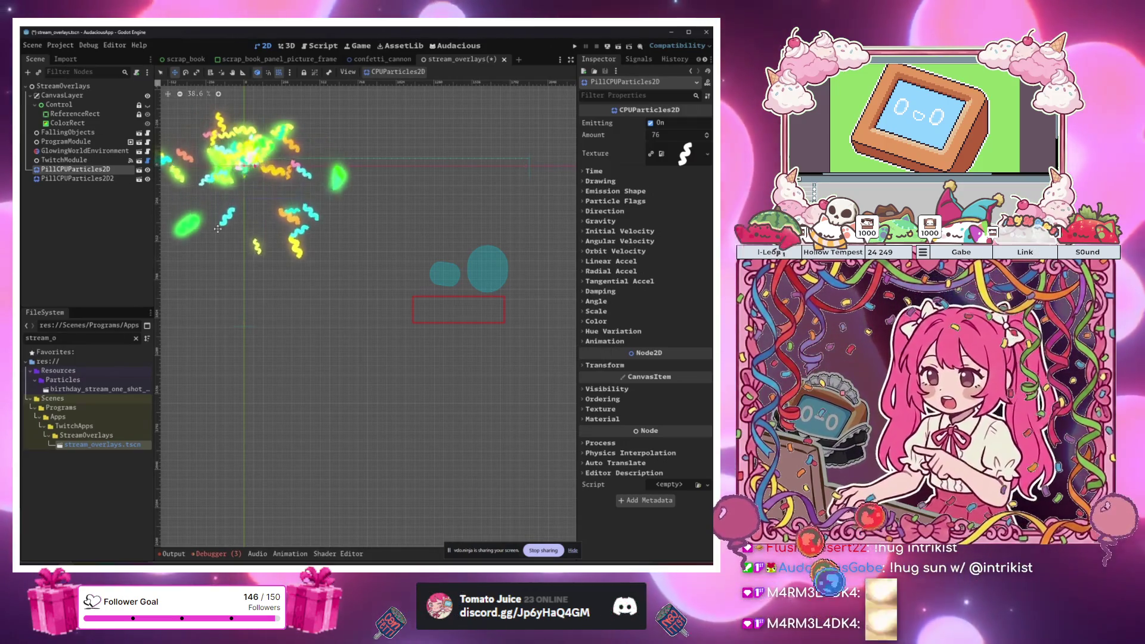
pyautogui.click(148, 170)
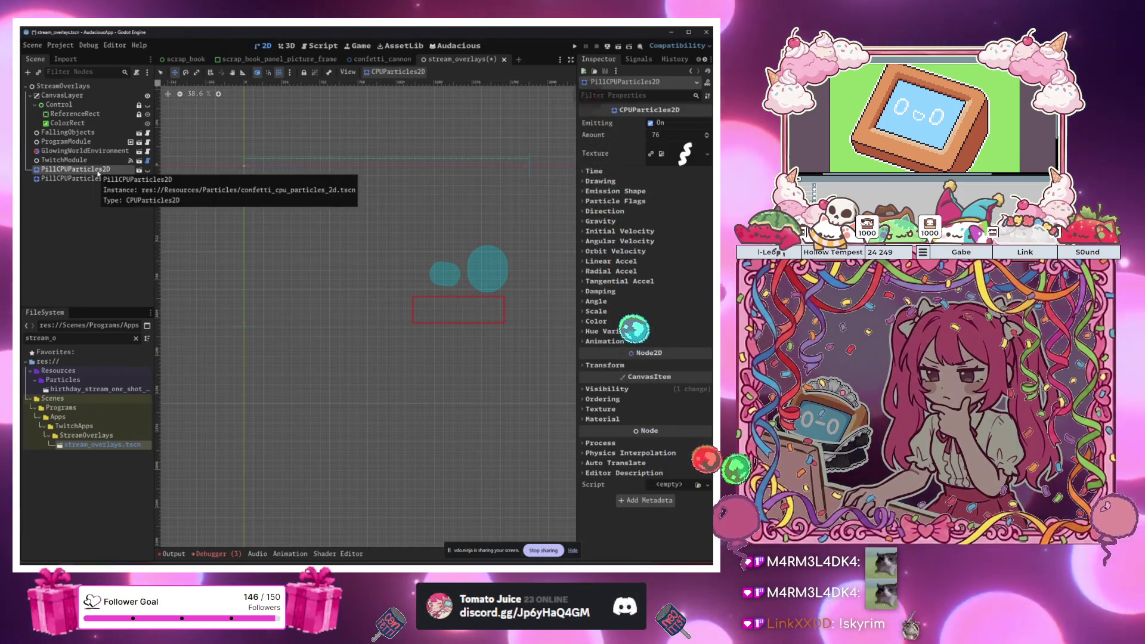
# Step: Inspect the StreamOverlays, CanvasLayer and FallingObjects nodes
pyautogui.click(60, 86)
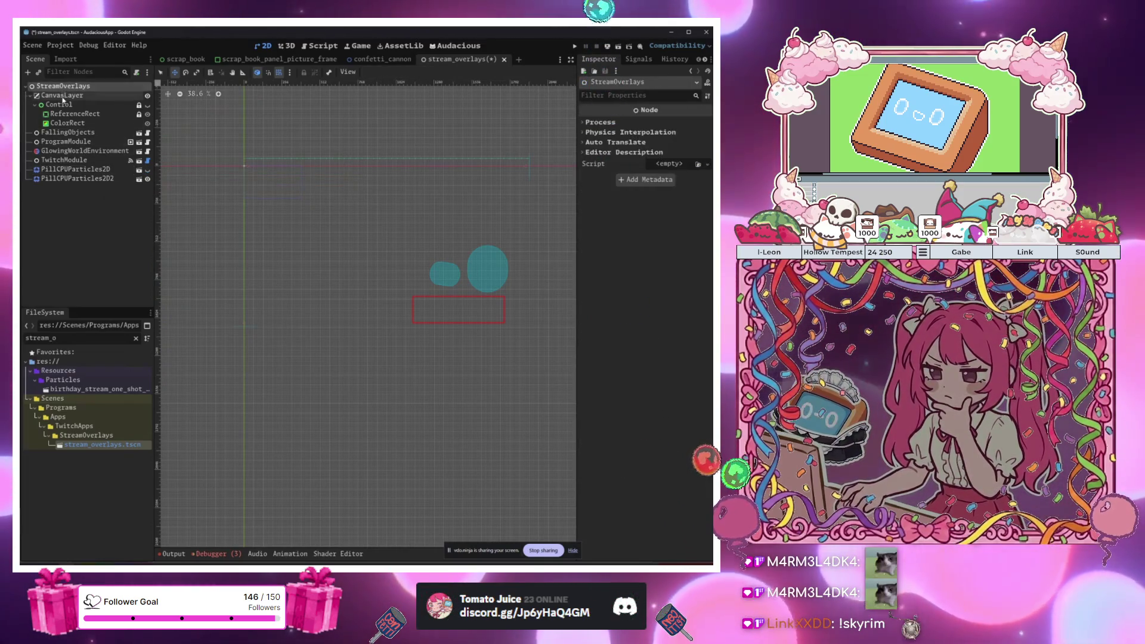
pyautogui.click(63, 96)
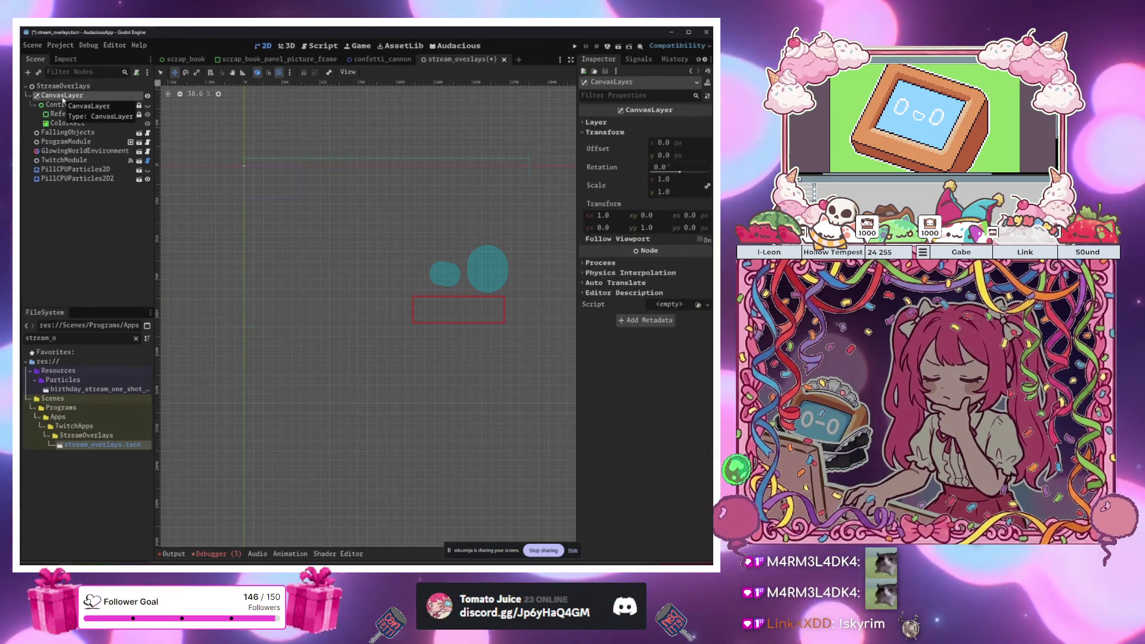
pyautogui.click(67, 132)
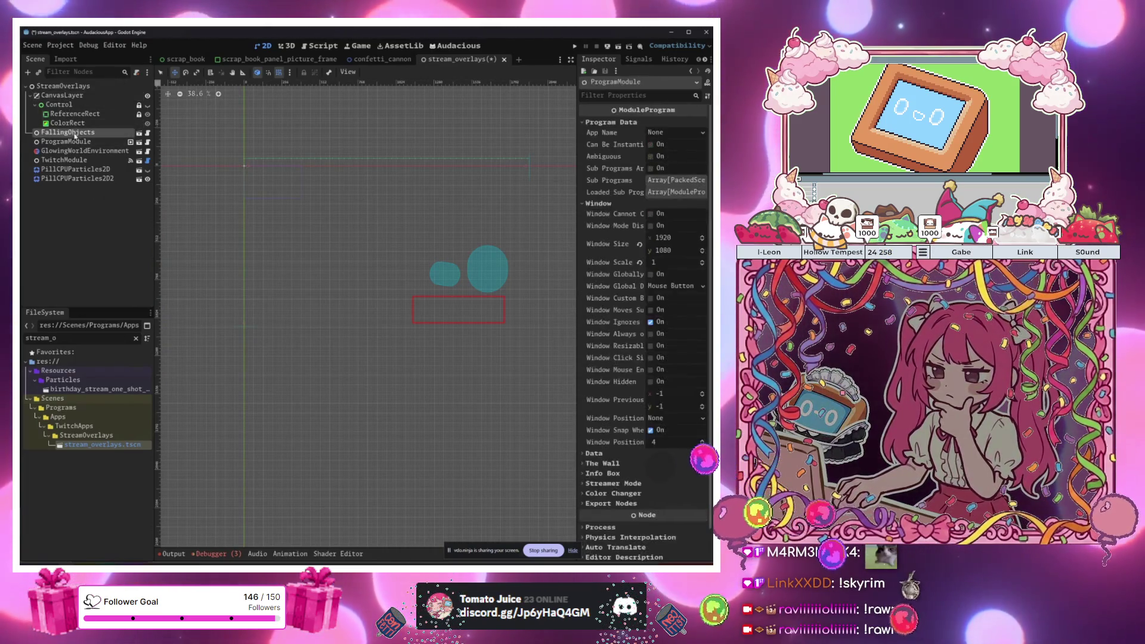
# Step: Add a plain Node under StreamOverlays, move it above ProgramModule, and name it Particles
pyautogui.click(65, 88)
pyautogui.hotkey('ctrl', 'a')
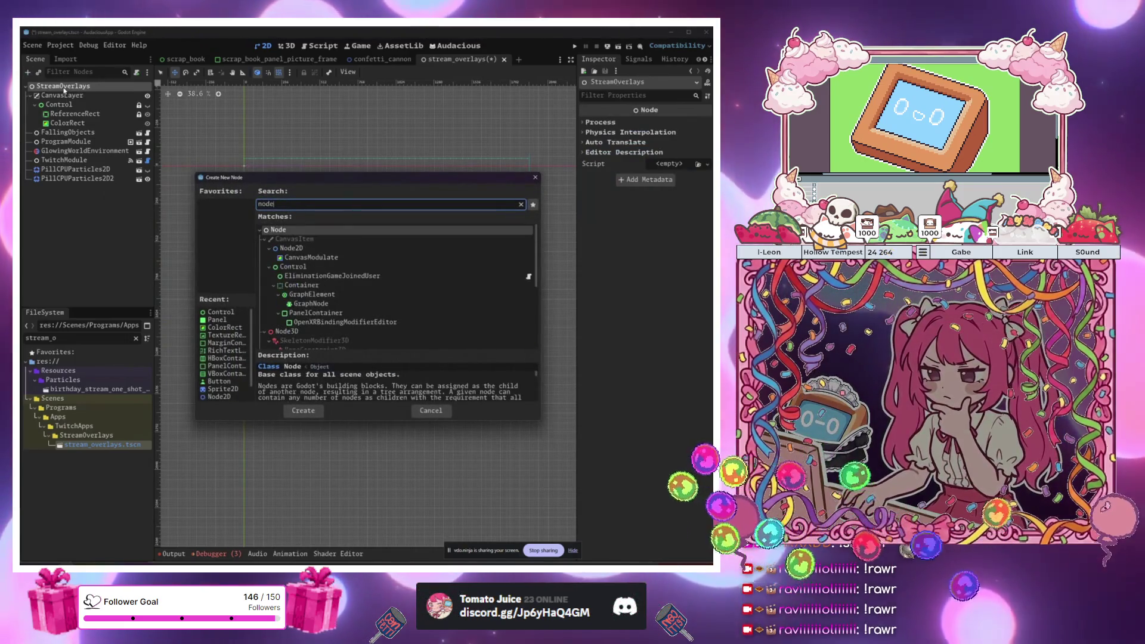
pyautogui.press('Return')
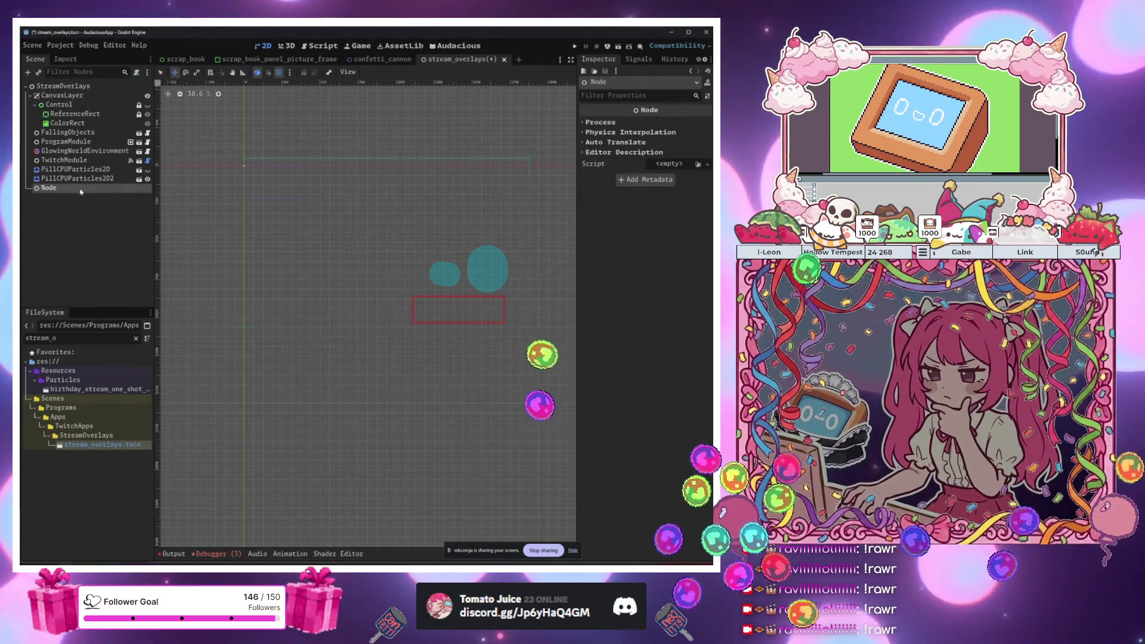
pyautogui.moveTo(48, 188); pyautogui.dragTo(68, 147)
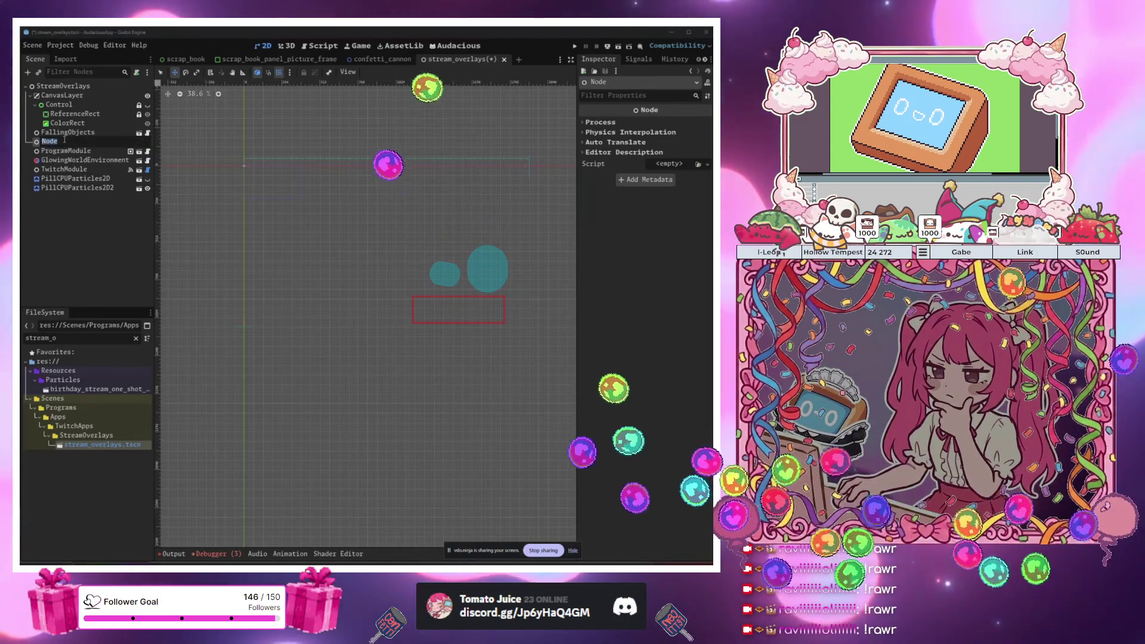
pyautogui.write('Particles')
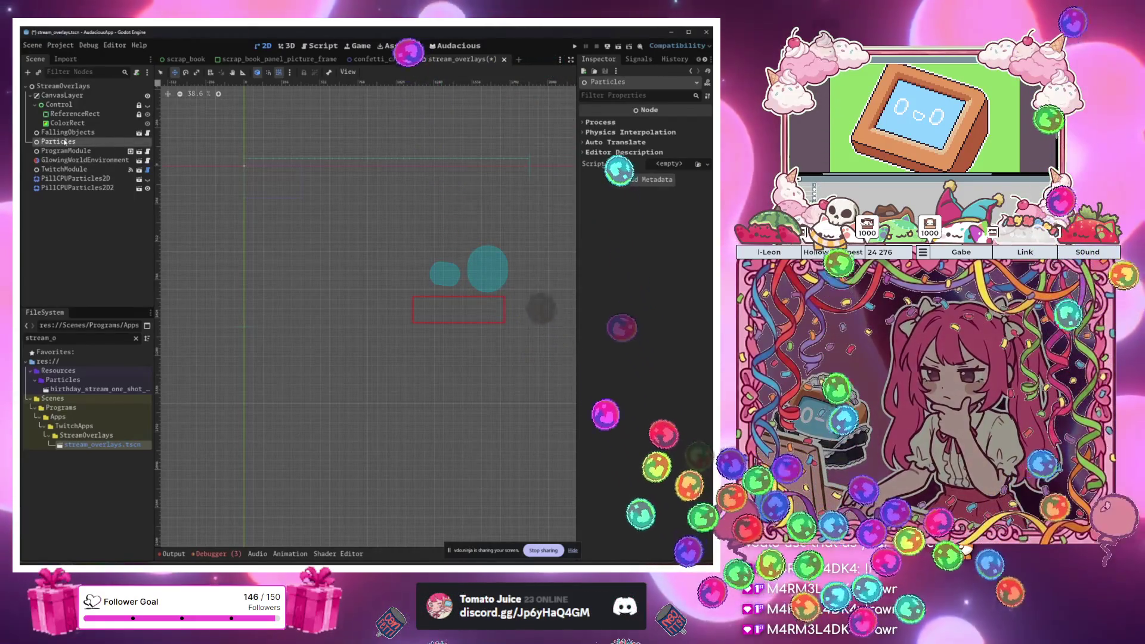
pyautogui.press('Return')
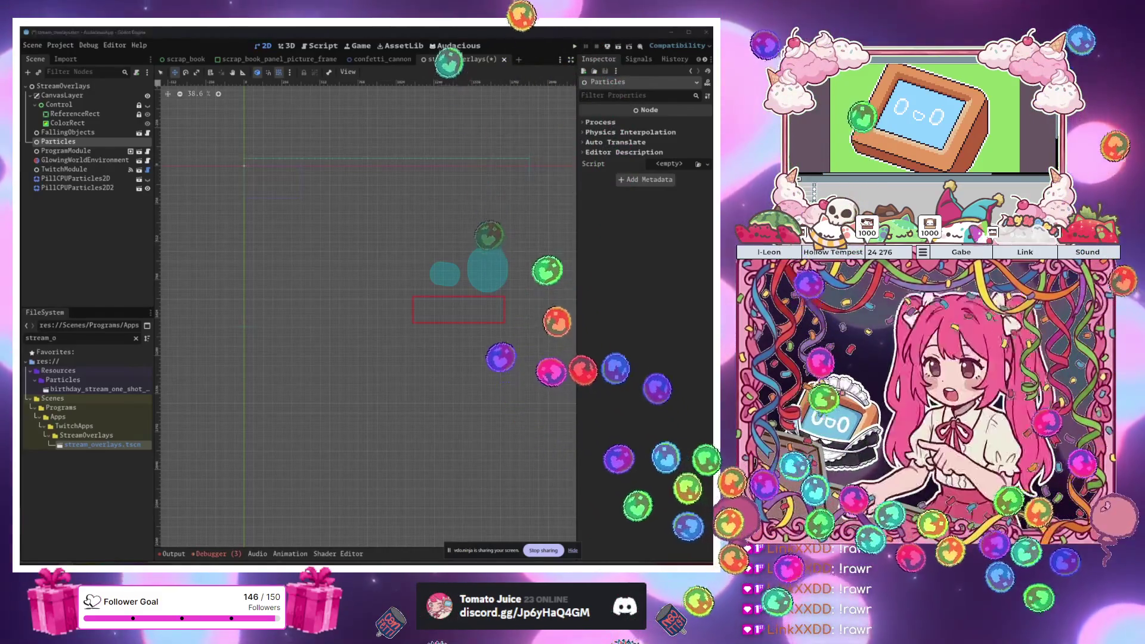
# Step: Check ProgramModule and another node's properties, then reselect Particles
pyautogui.click(75, 152)
pyautogui.click(58, 142)
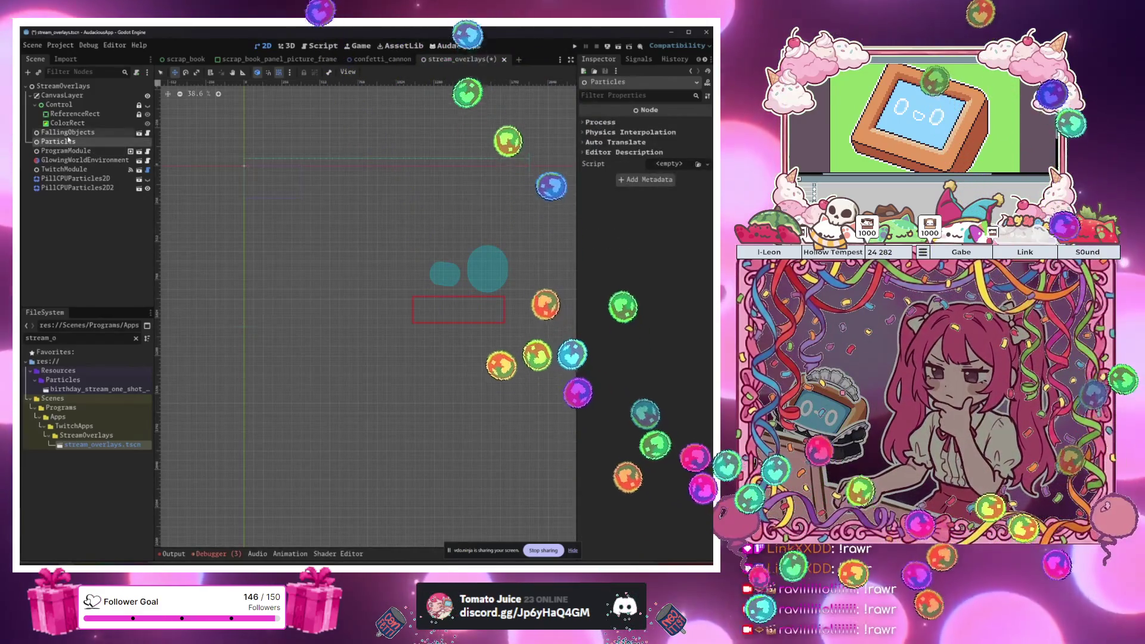
pyautogui.click(91, 161)
pyautogui.click(80, 144)
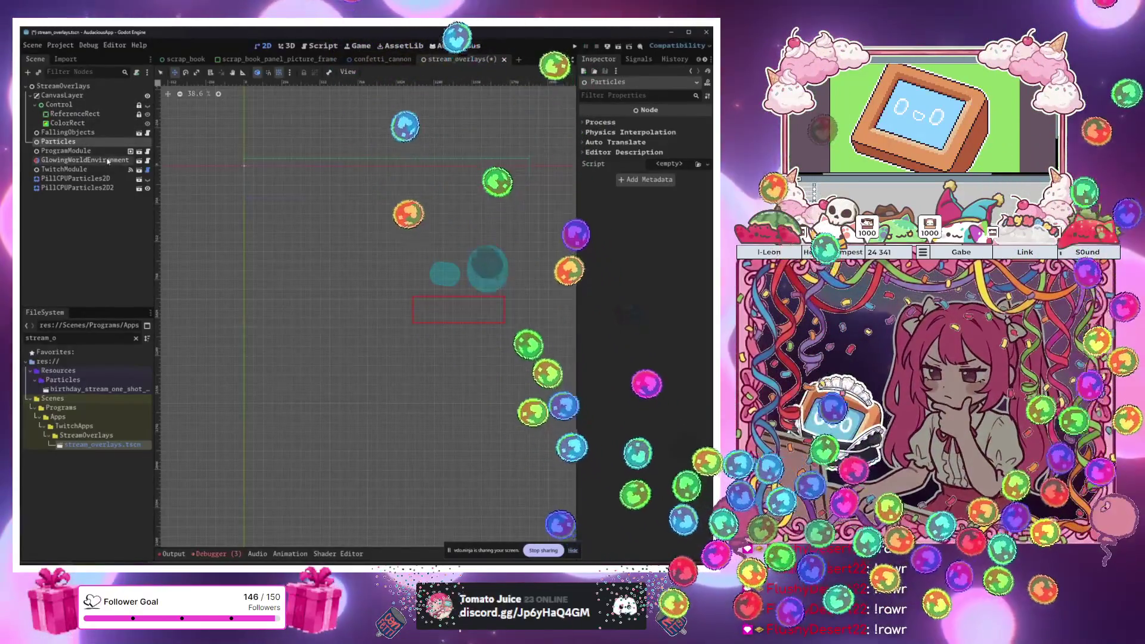
# Step: Instance confetti_cannon.tscn under Particles, filtering the scene picker by 'confe'
pyautogui.click(38, 72)
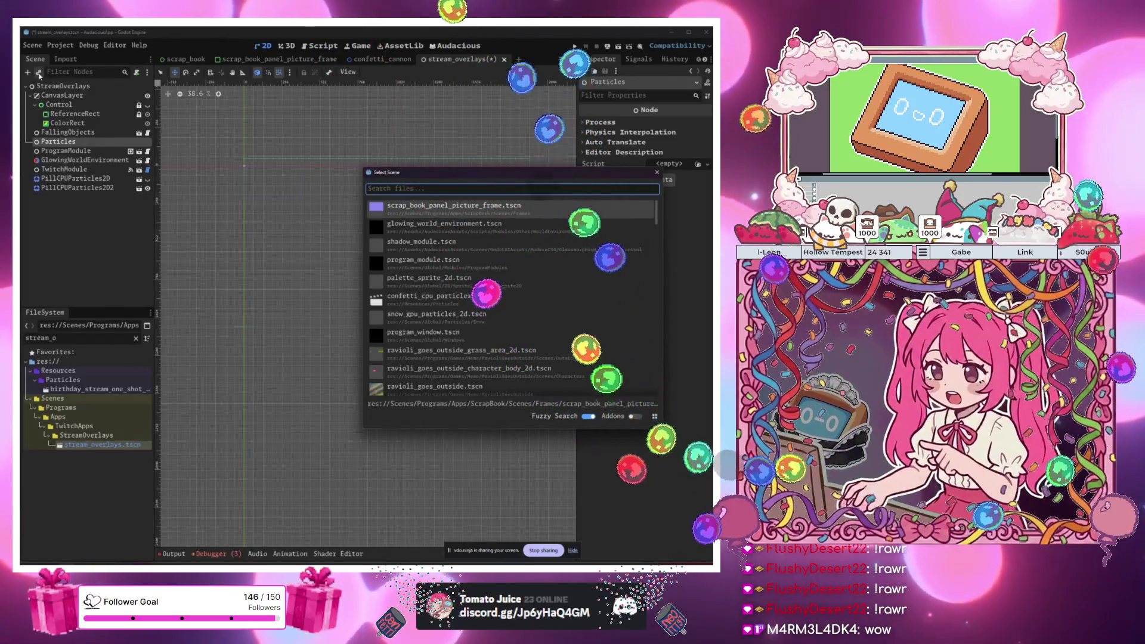
pyautogui.write('co')
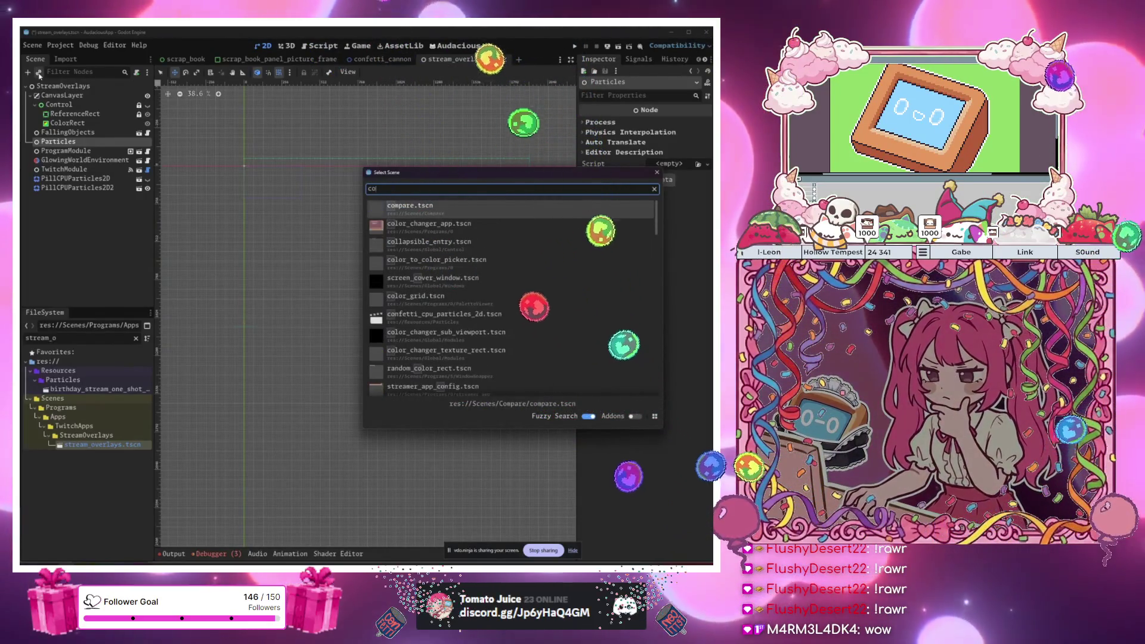
pyautogui.write('nfe')
pyautogui.press('Down')
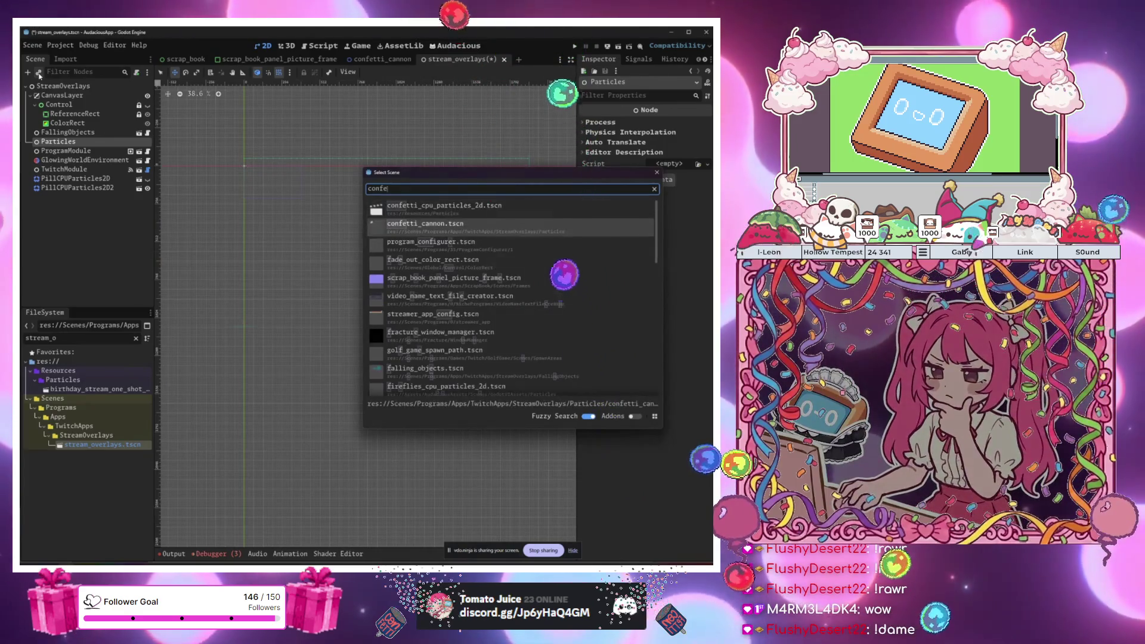
pyautogui.press('Return')
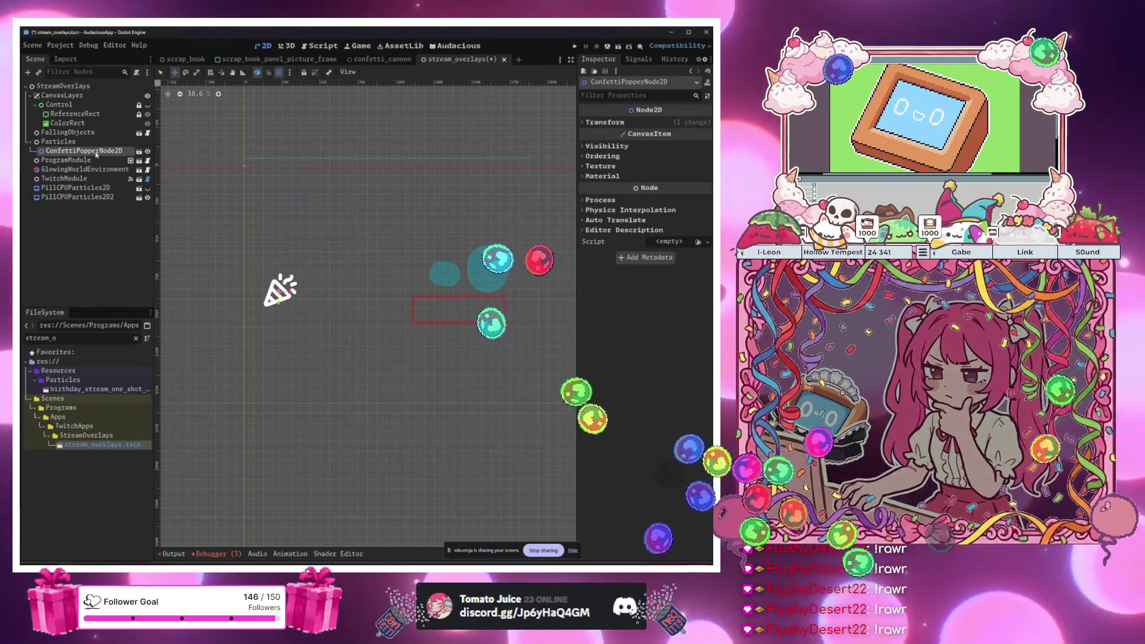
# Step: Open the confetti cannon scene for editing, dismissing the Attach Script dialog
pyautogui.click(138, 152)
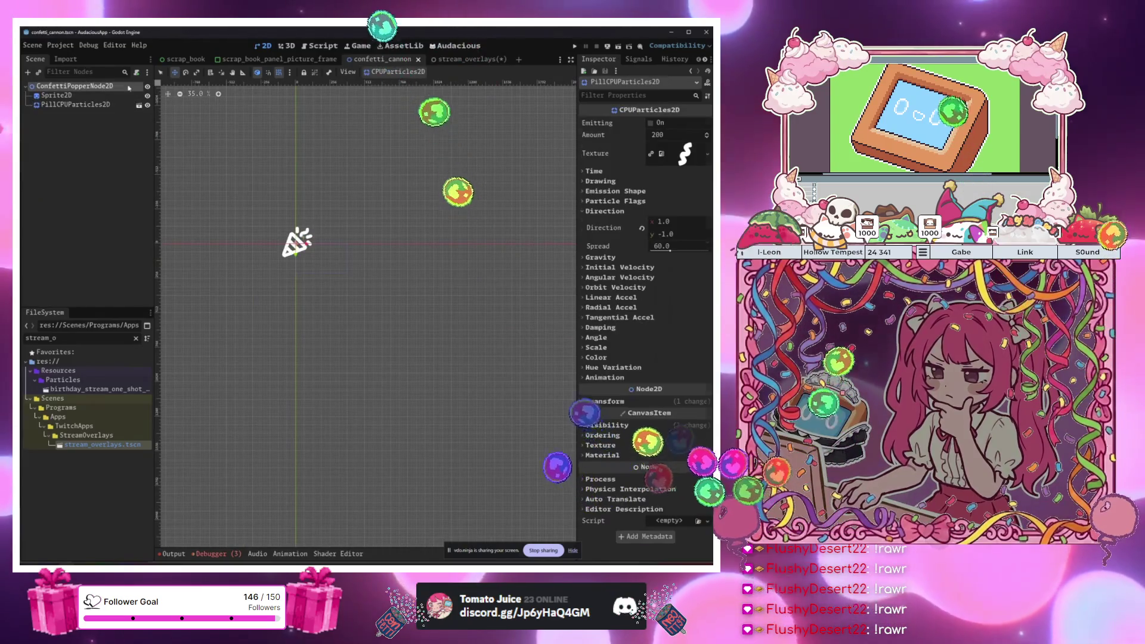
pyautogui.click(138, 73)
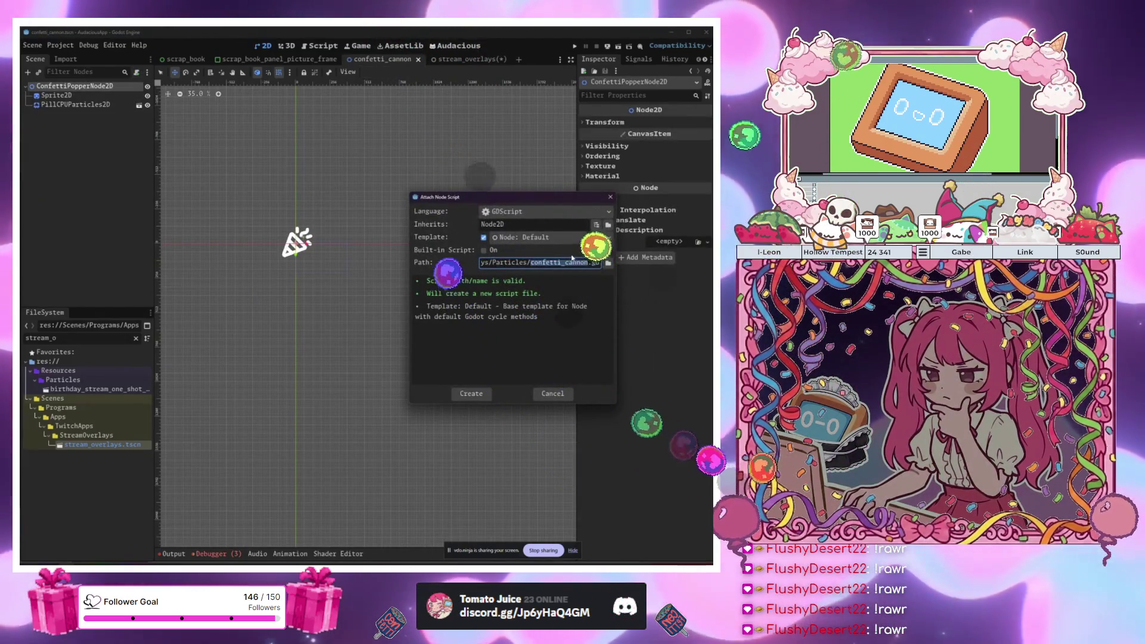
pyautogui.click(585, 264)
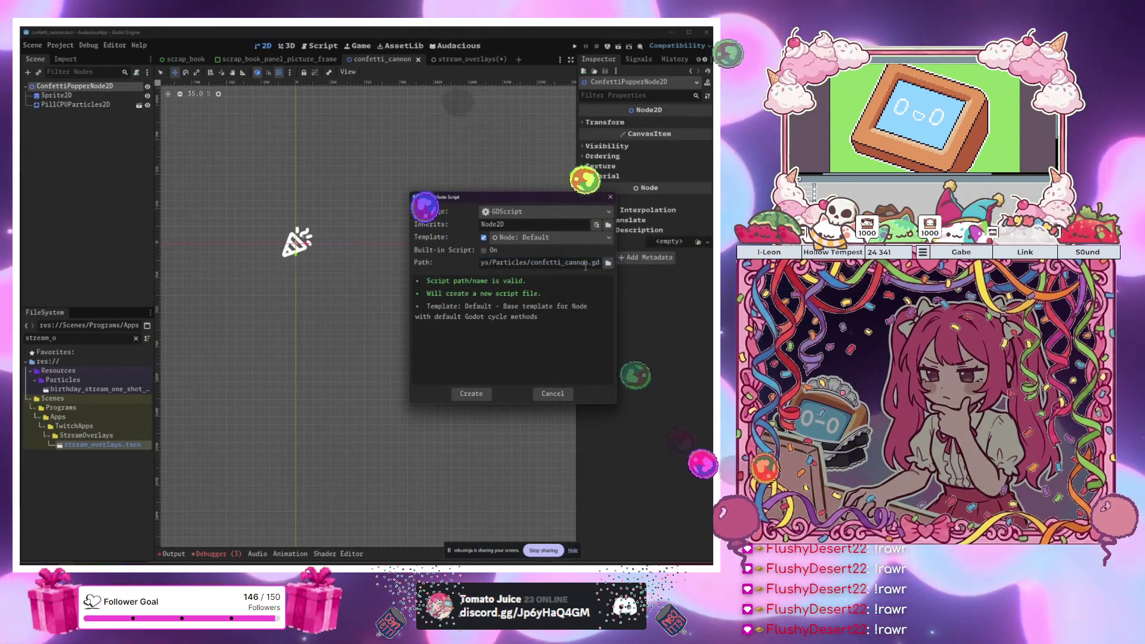
pyautogui.press('Escape')
# Step: Filter FileSystem by 'confetti' and rename confetti_cannon.tscn to confetti_popper.tscn
pyautogui.doubleClick(95, 338)
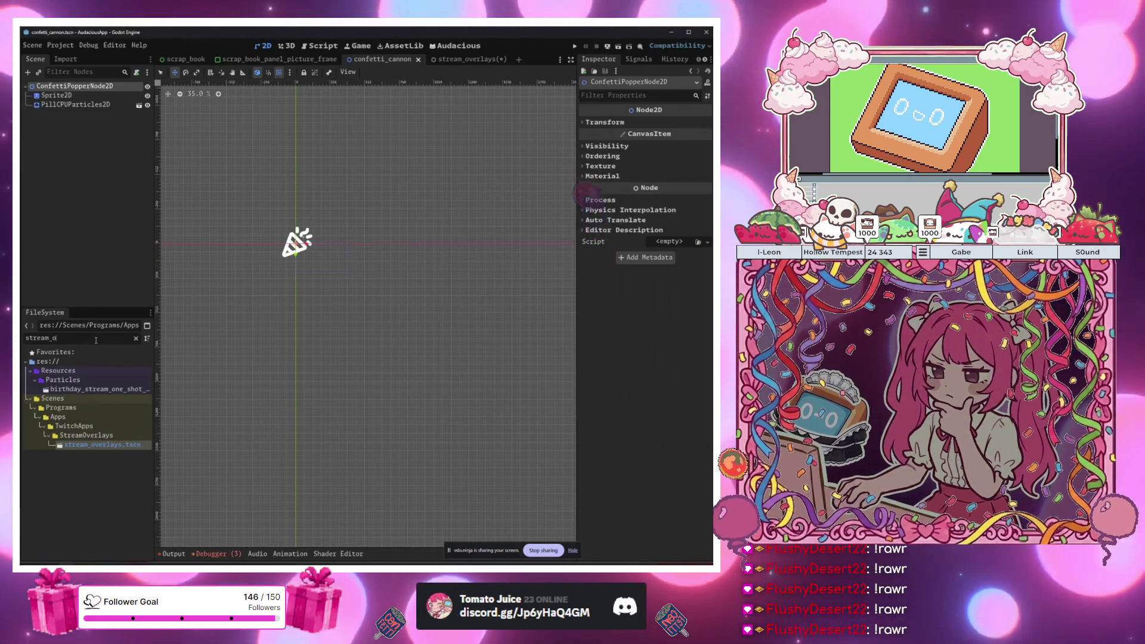
pyautogui.write('confetti')
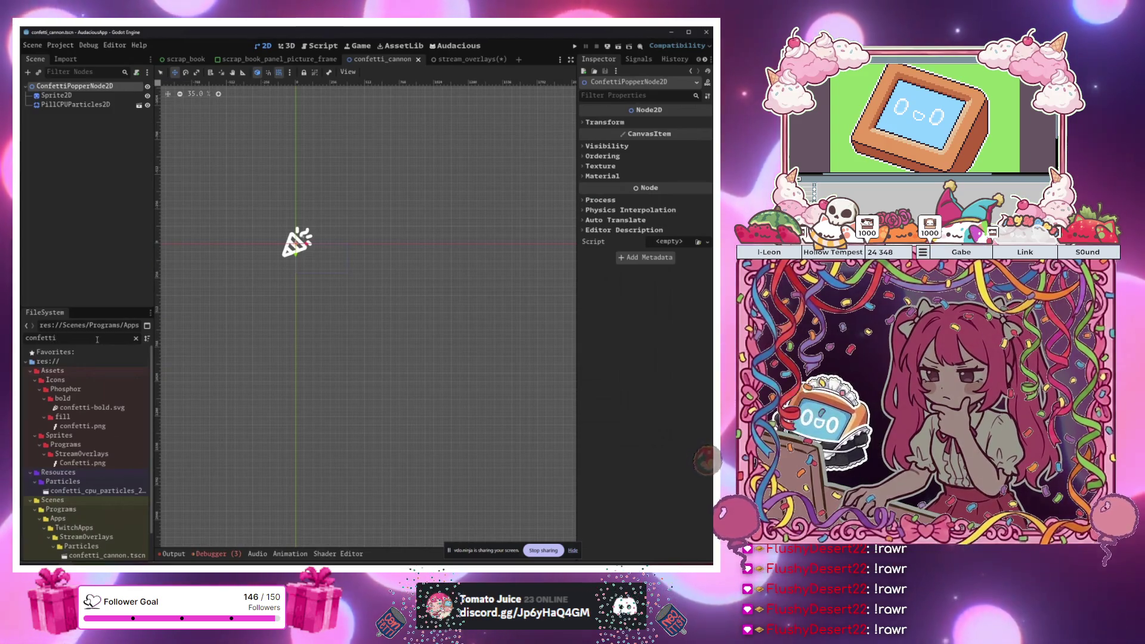
pyautogui.scroll(-2, 133, 488)
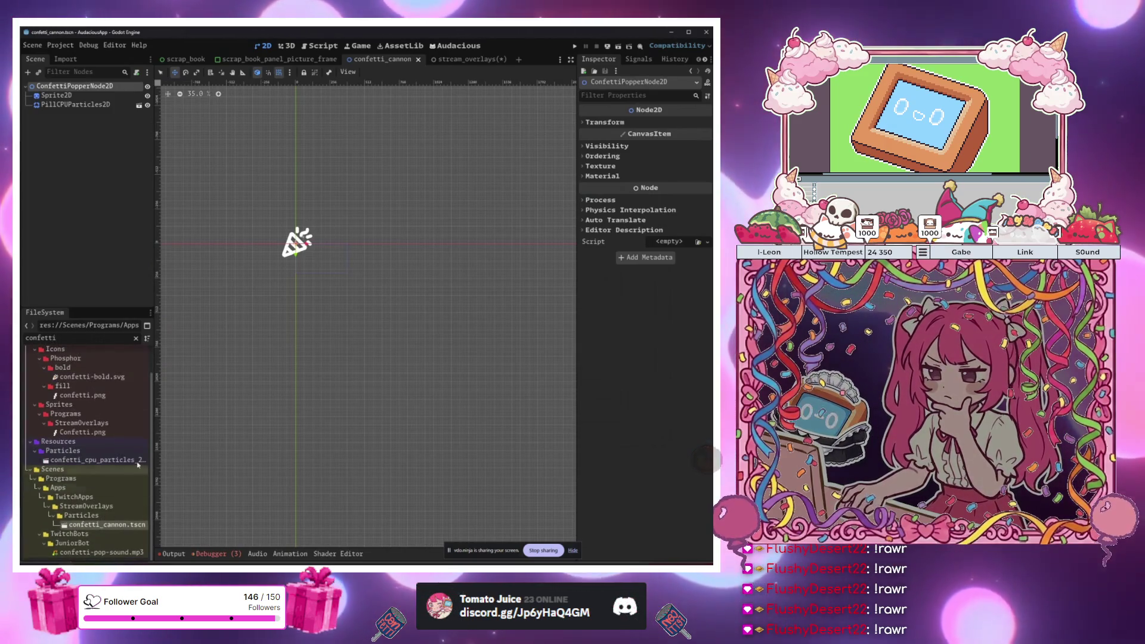
pyautogui.click(135, 338)
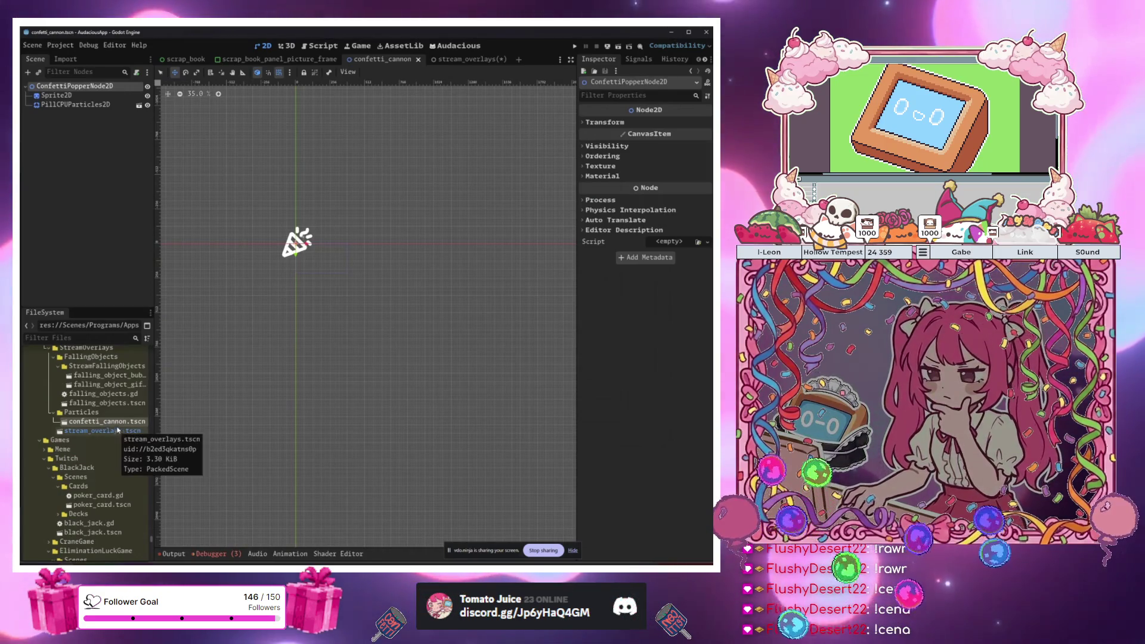
pyautogui.press('Right')
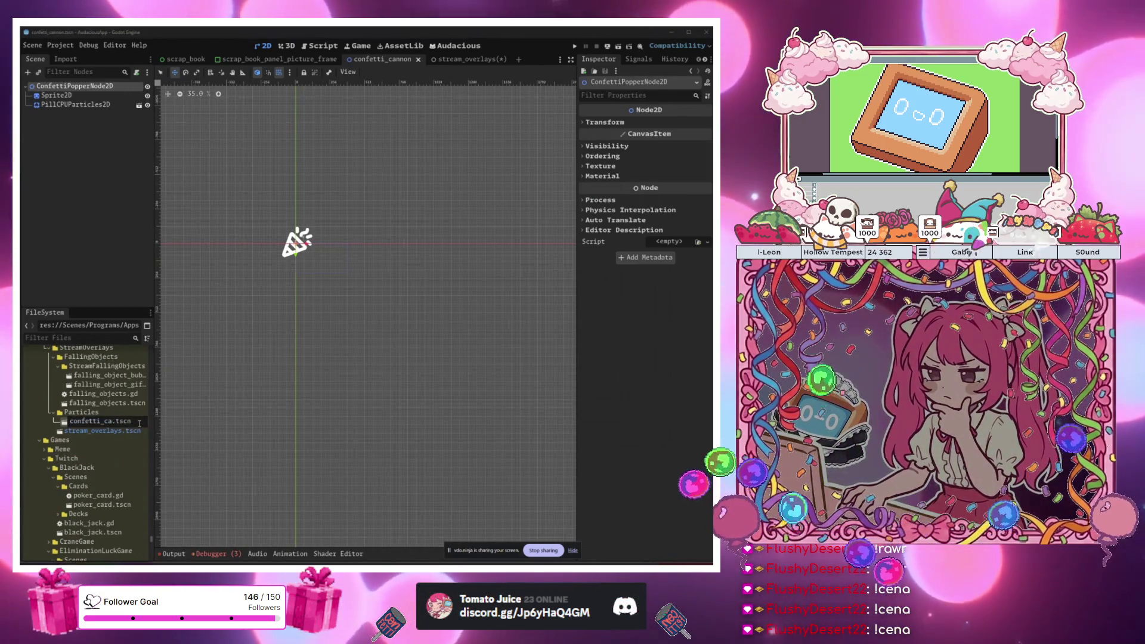
pyautogui.write('er')
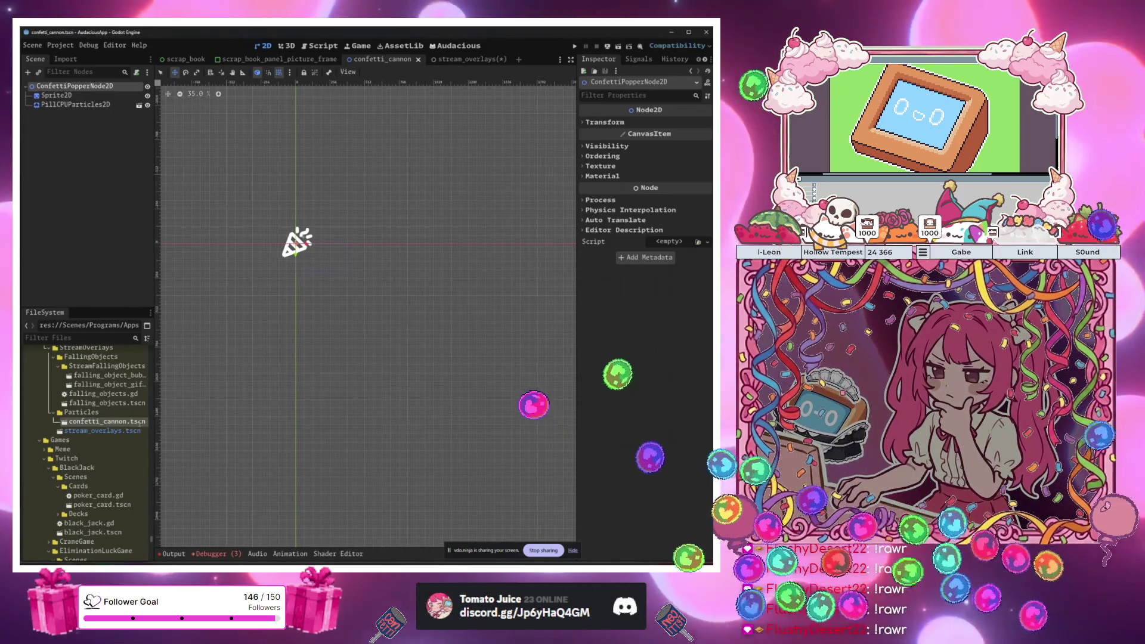
pyautogui.press('Return')
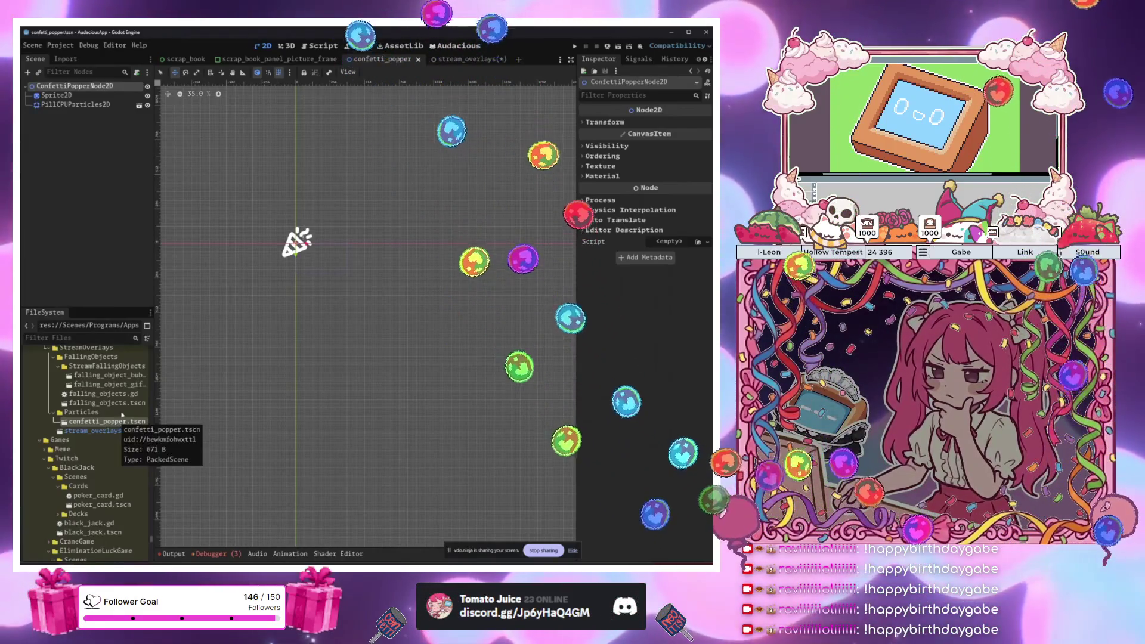
# Step: Attach a new Node2D GDScript at the suggested confetti_popper.gd path to ConfettiPopperNode2D
pyautogui.click(137, 72)
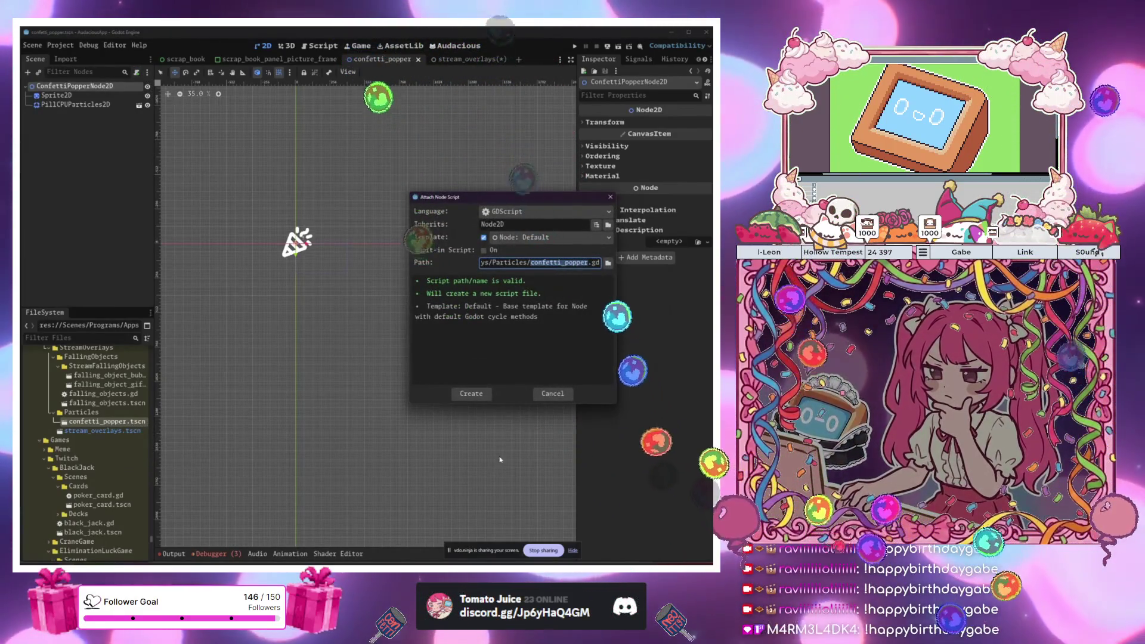
pyautogui.click(476, 399)
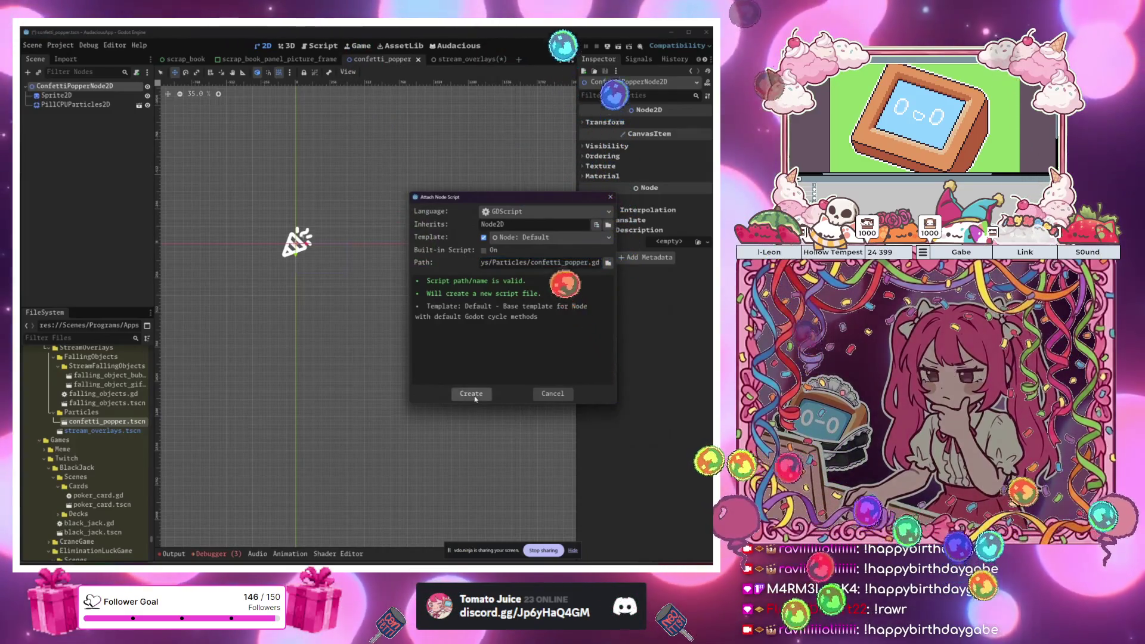
pyautogui.click(472, 394)
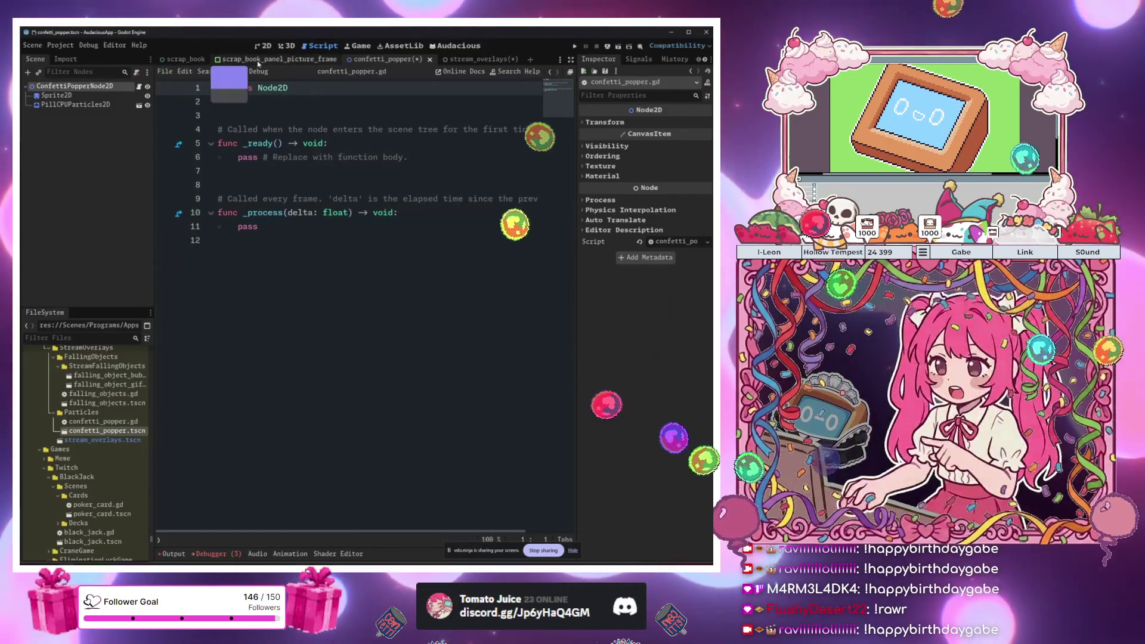
# Step: Delete the template _ready and _process functions from confetti_popper.gd
pyautogui.click(469, 59)
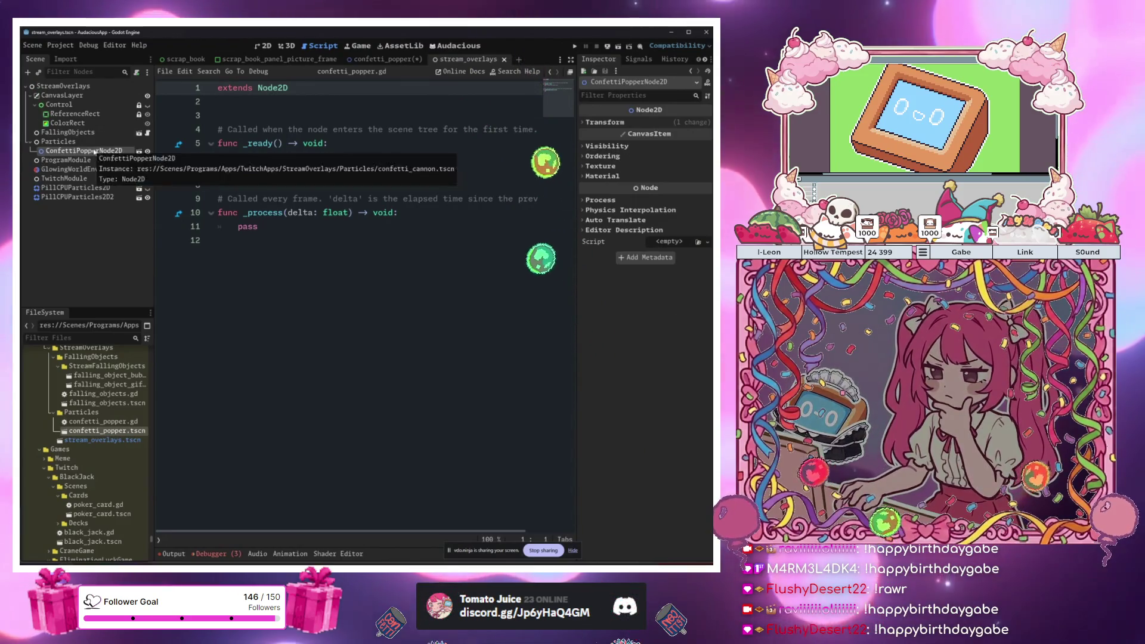
pyautogui.click(139, 151)
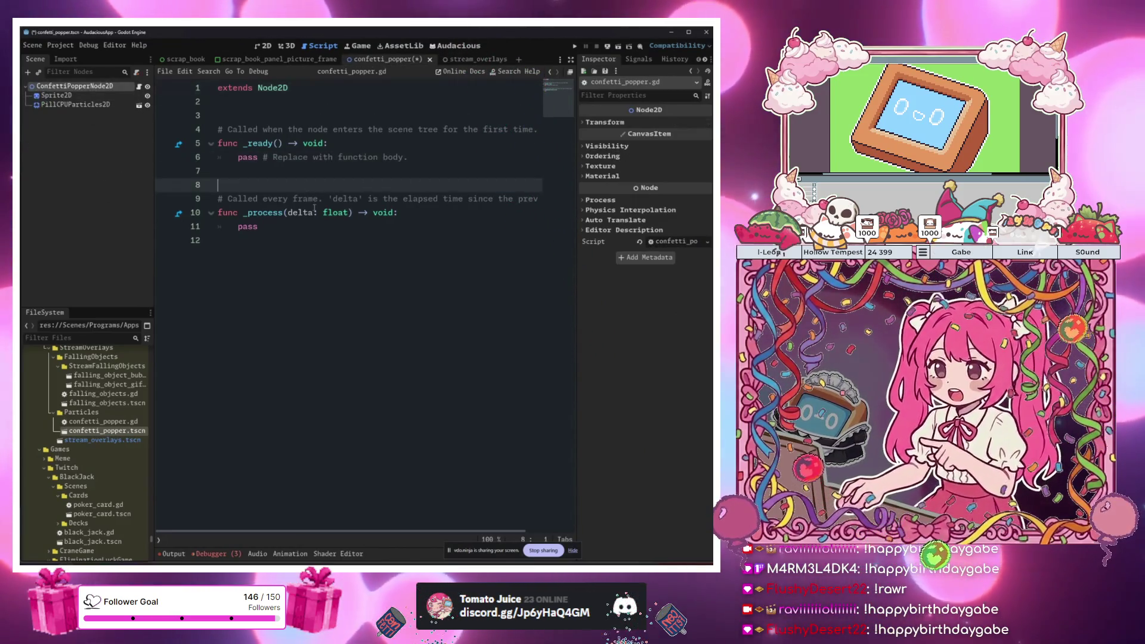
pyautogui.moveTo(263, 241); pyautogui.dragTo(218, 126)
pyautogui.press('BackSpace')
# Step: Export a pill_cpu_particles_2d CPUParticles2D variable, then return to stream_overlays
pyautogui.moveTo(89, 106)
pyautogui.mouseDown()
pyautogui.moveTo(263, 113)
pyautogui.moveTo(230, 129)
pyautogui.mouseUp()
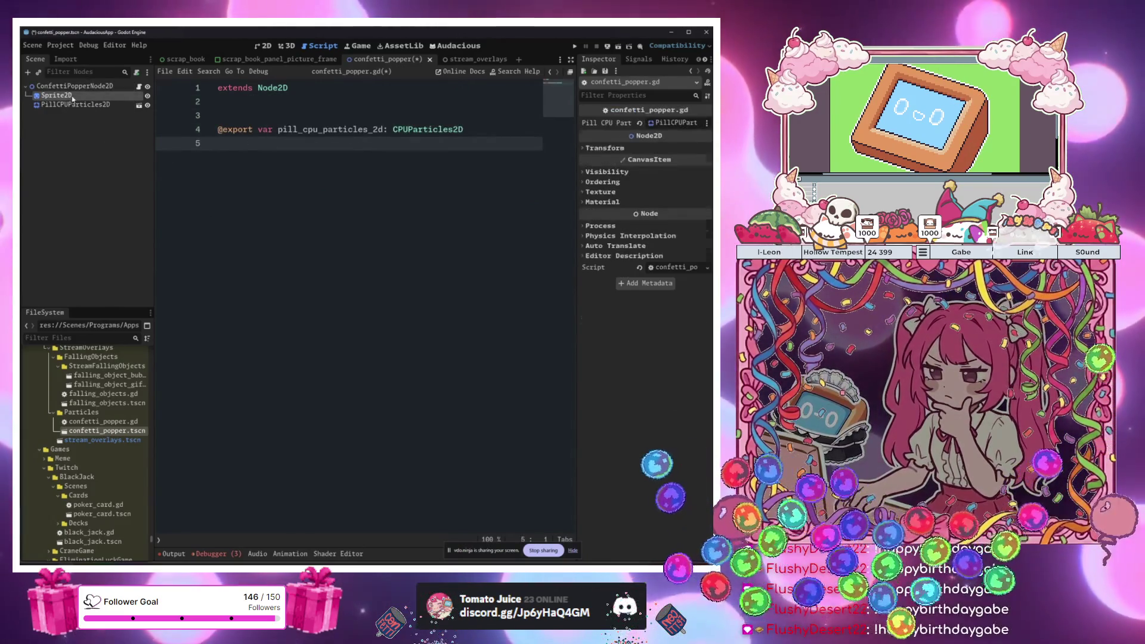
pyautogui.click(59, 97)
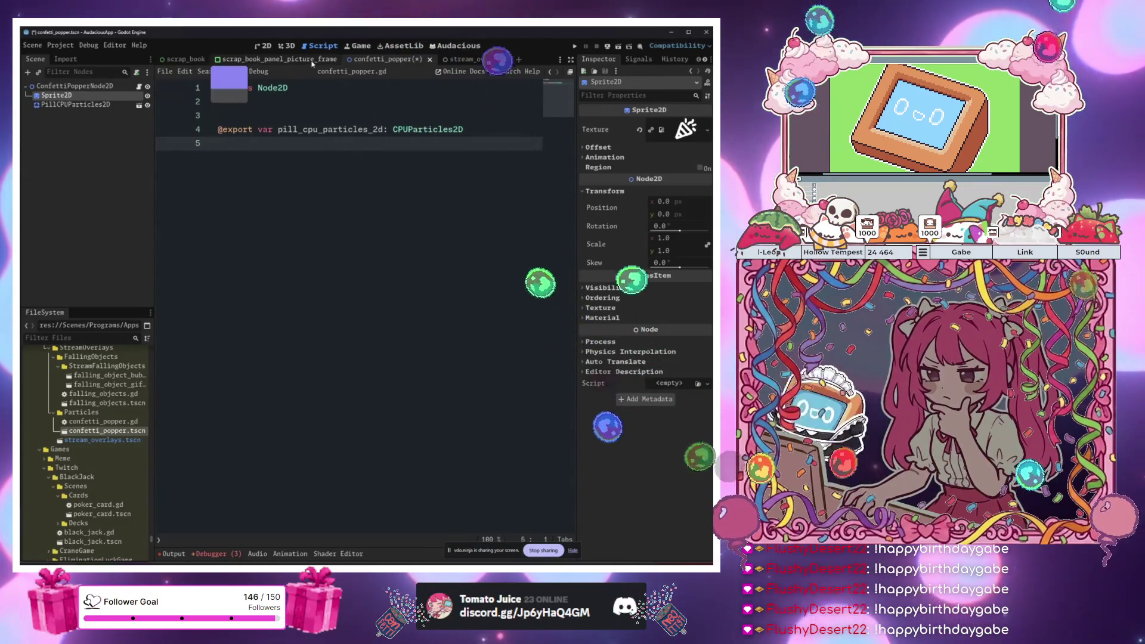
pyautogui.click(468, 59)
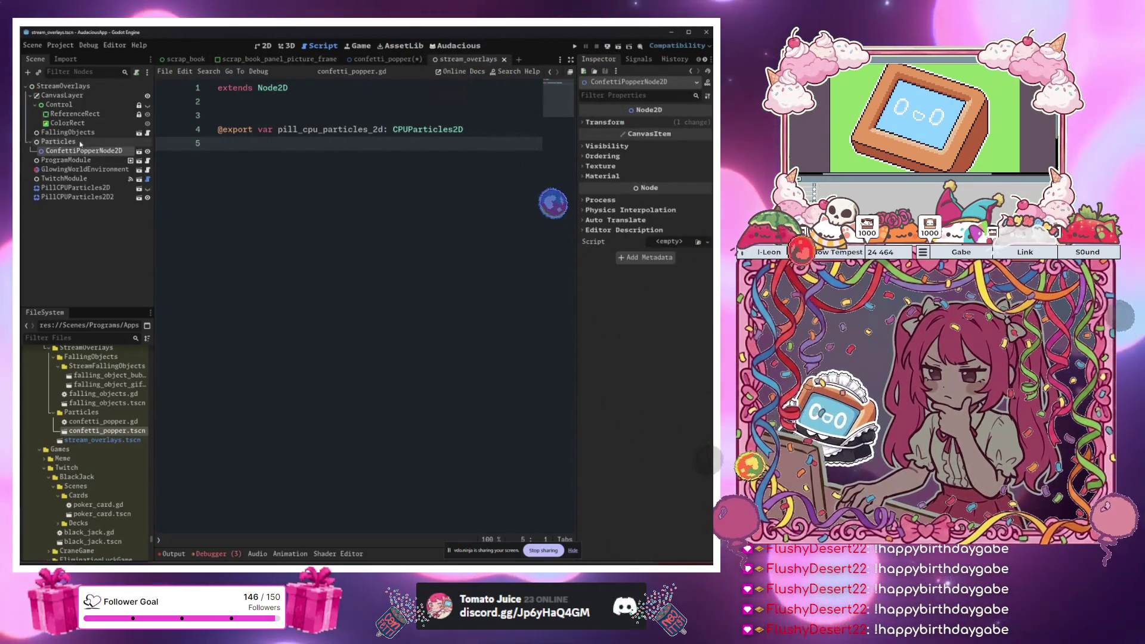